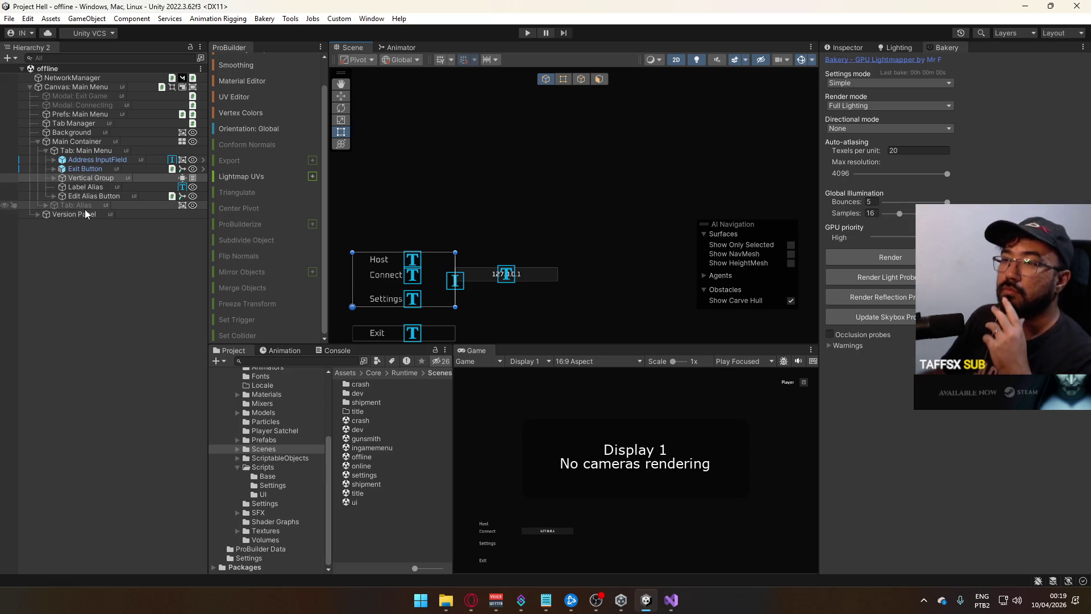
# Browse the Main Menu tab's child objects down to the Edit Alias Button
pyautogui.click(86, 151)
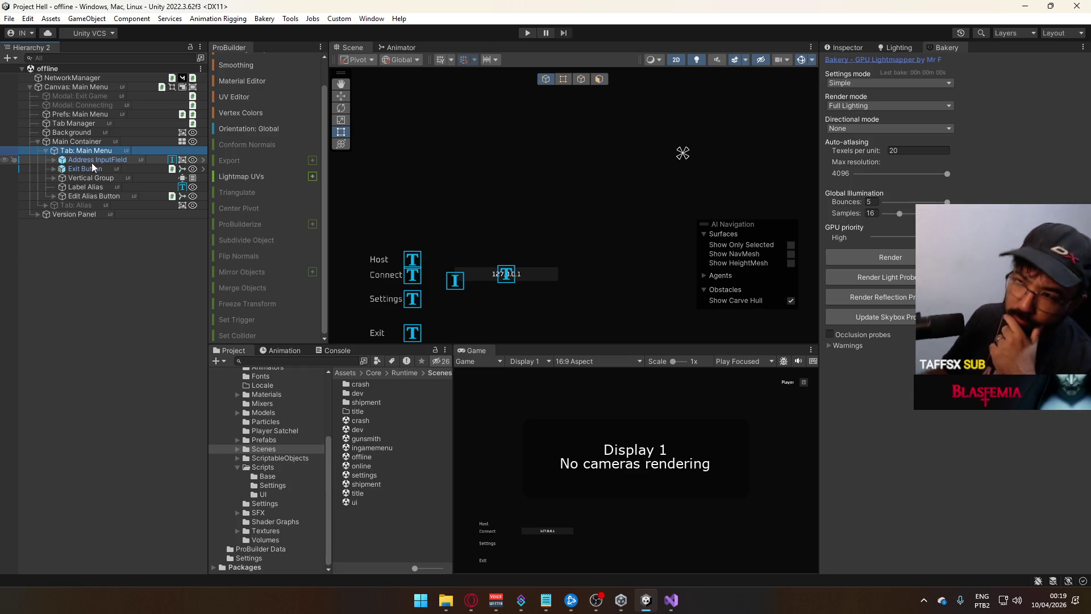
pyautogui.scroll(-1, 580, 214)
pyautogui.scroll(-2, 580, 214)
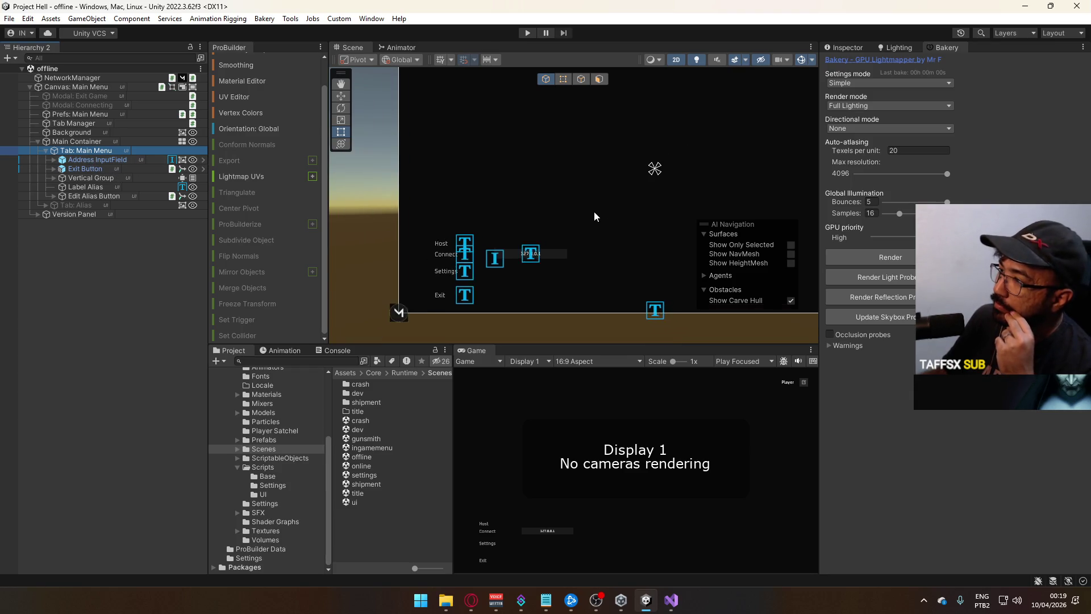
pyautogui.click(79, 161)
pyautogui.click(81, 169)
pyautogui.click(76, 178)
pyautogui.click(77, 187)
pyautogui.click(92, 196)
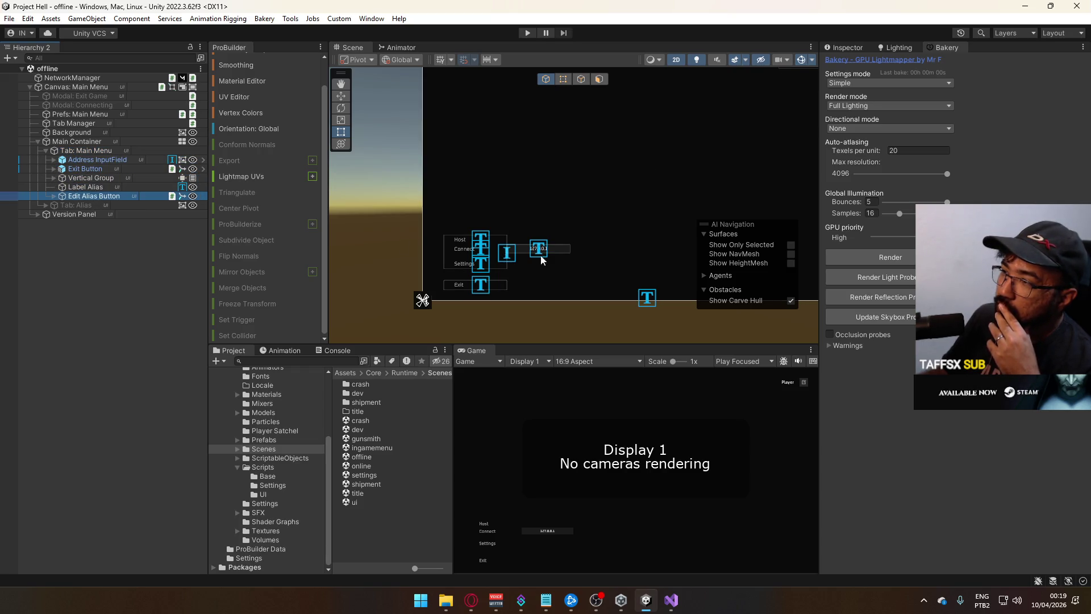
pyautogui.scroll(4, 603, 247)
# Deactivate Tab: Main Menu in the Inspector to hide it
pyautogui.click(86, 150)
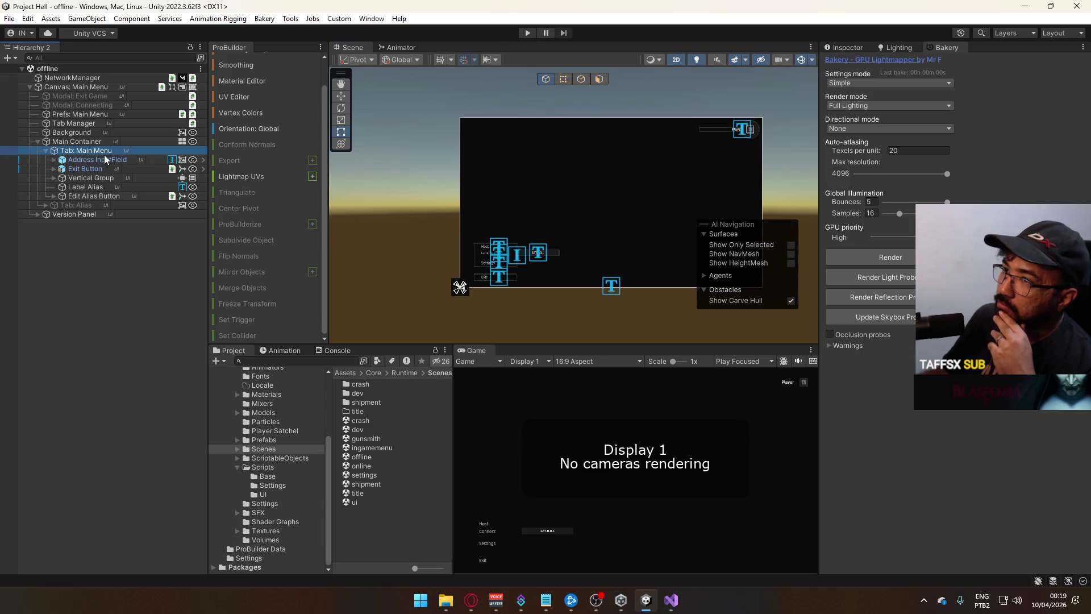
pyautogui.click(845, 51)
pyautogui.click(850, 62)
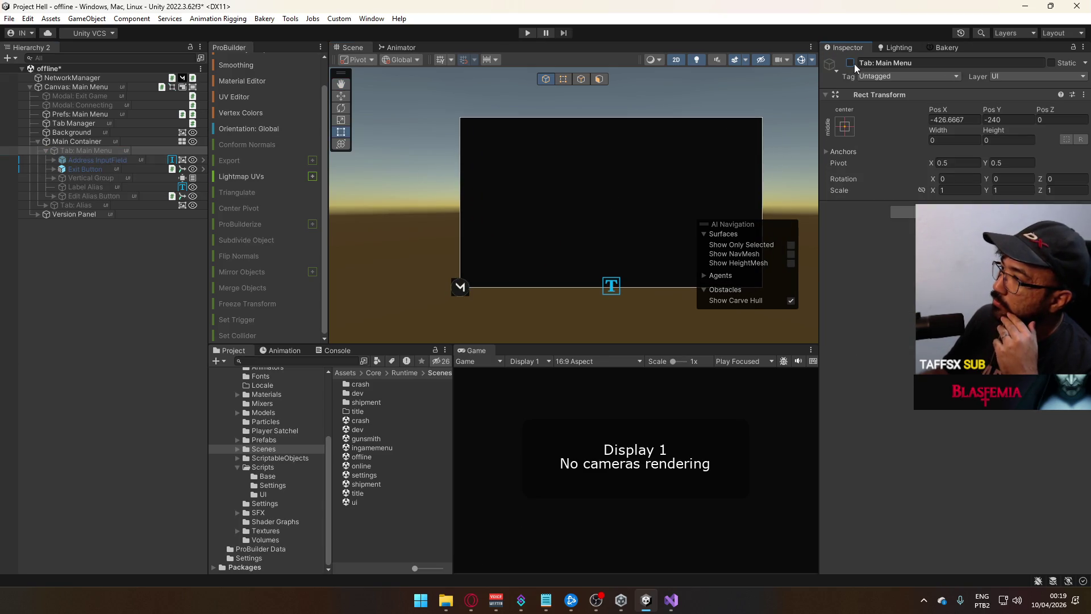
# Inspect the Main Menu tab's Address InputField, Exit Button and Tab: Alias children
pyautogui.click(46, 151)
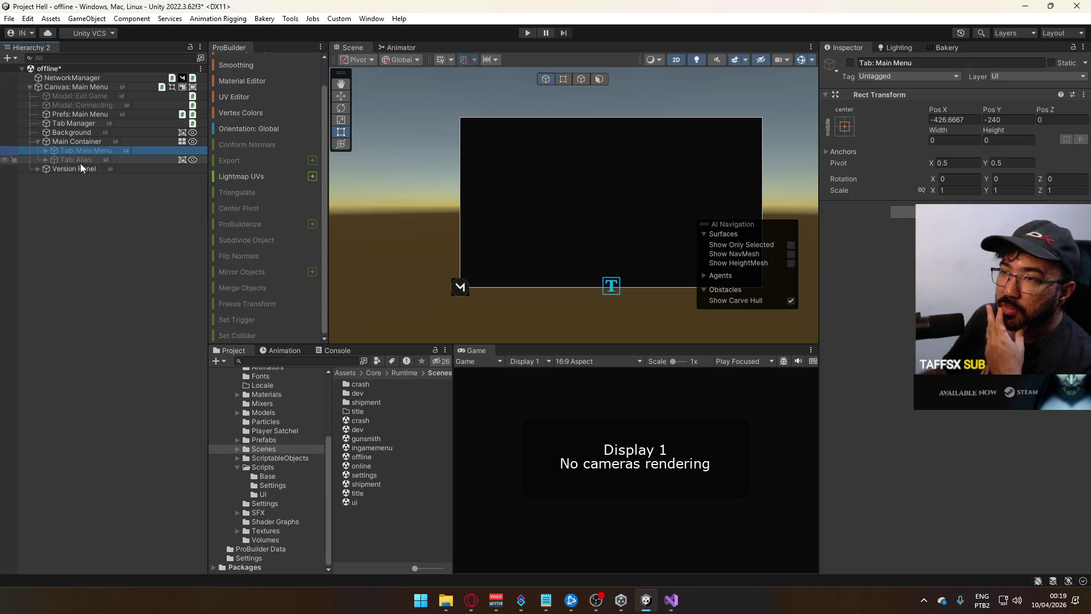
pyautogui.click(46, 151)
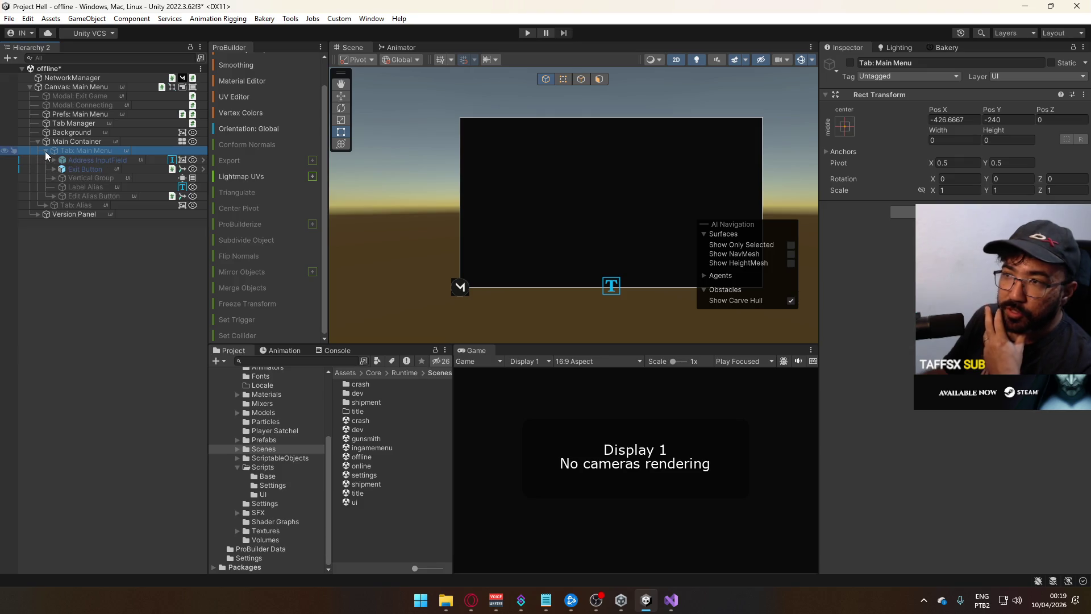
pyautogui.click(86, 160)
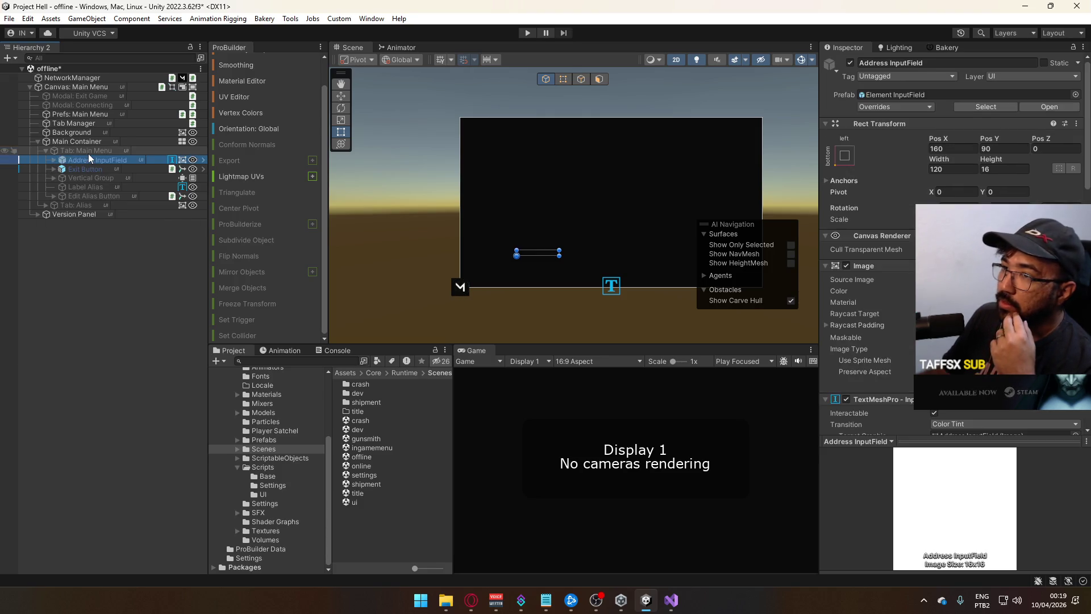
pyautogui.click(80, 169)
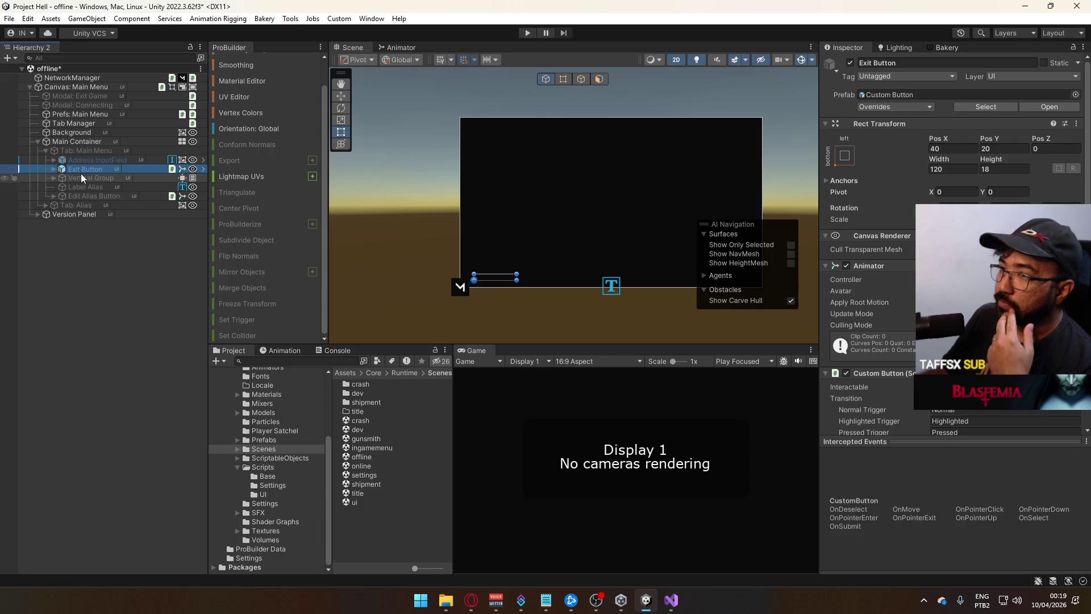
pyautogui.click(79, 205)
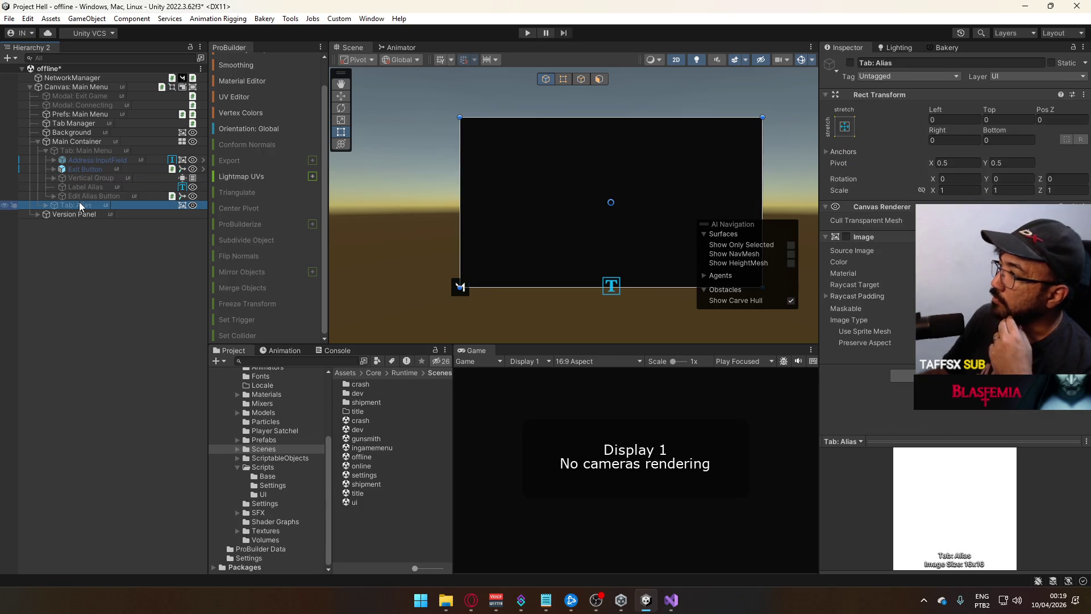
# Add a new empty GameObject under Main Container
pyautogui.click(44, 151)
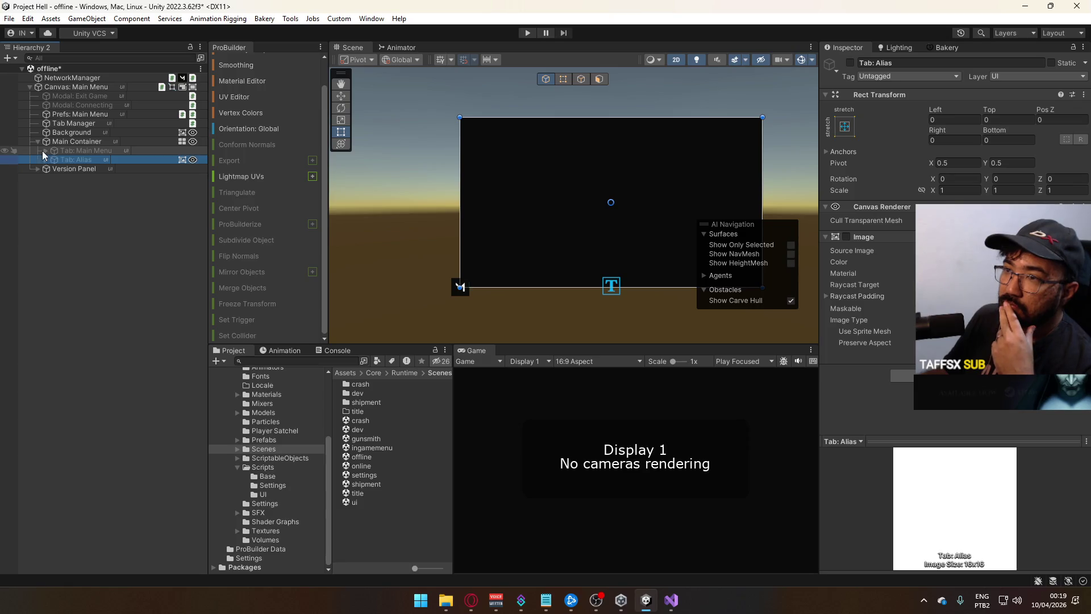
pyautogui.rightClick(77, 141)
pyautogui.click(91, 259)
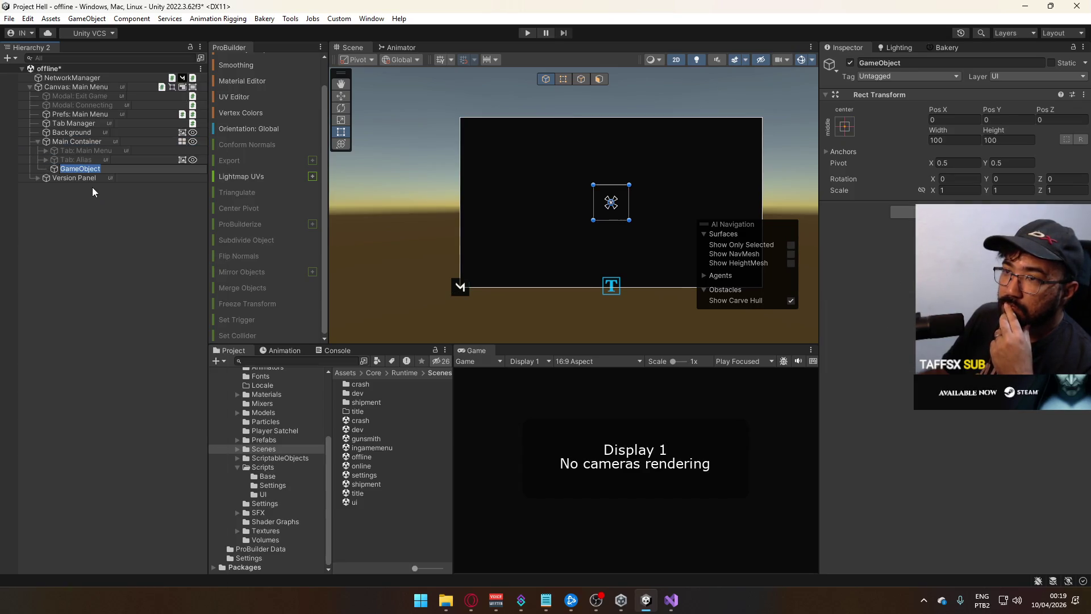
# Name the object 'Tab: Host Game' and apply the stretch-stretch anchor preset with zero offsets
pyautogui.write('Tab: Host Game')
pyautogui.press('Return')
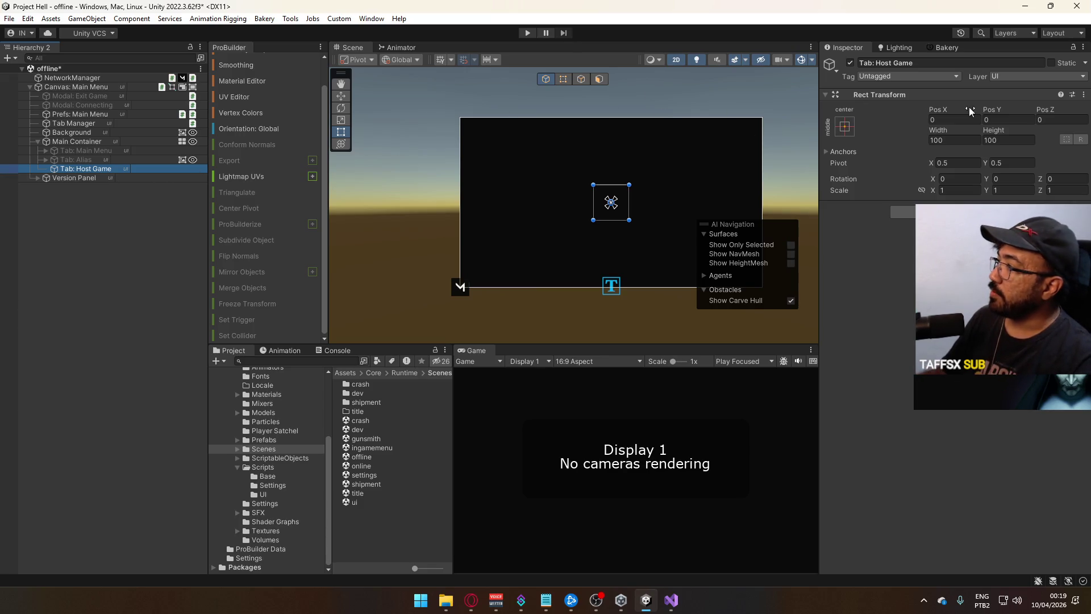
pyautogui.click(845, 126)
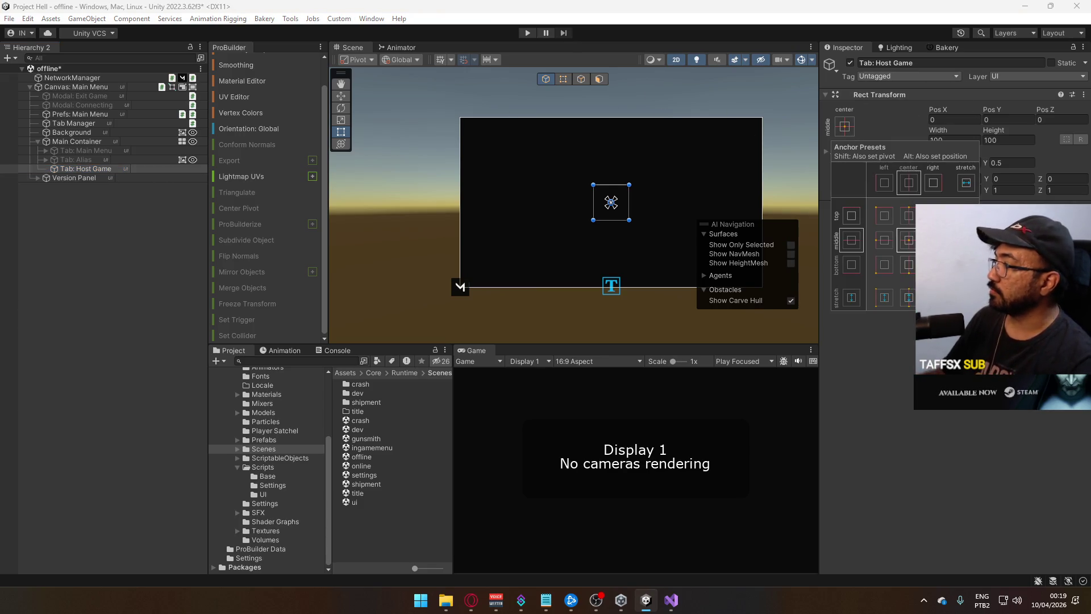
pyautogui.keyDown('alt'); pyautogui.click(967, 297); pyautogui.keyUp('alt')
pyautogui.click(1013, 139)
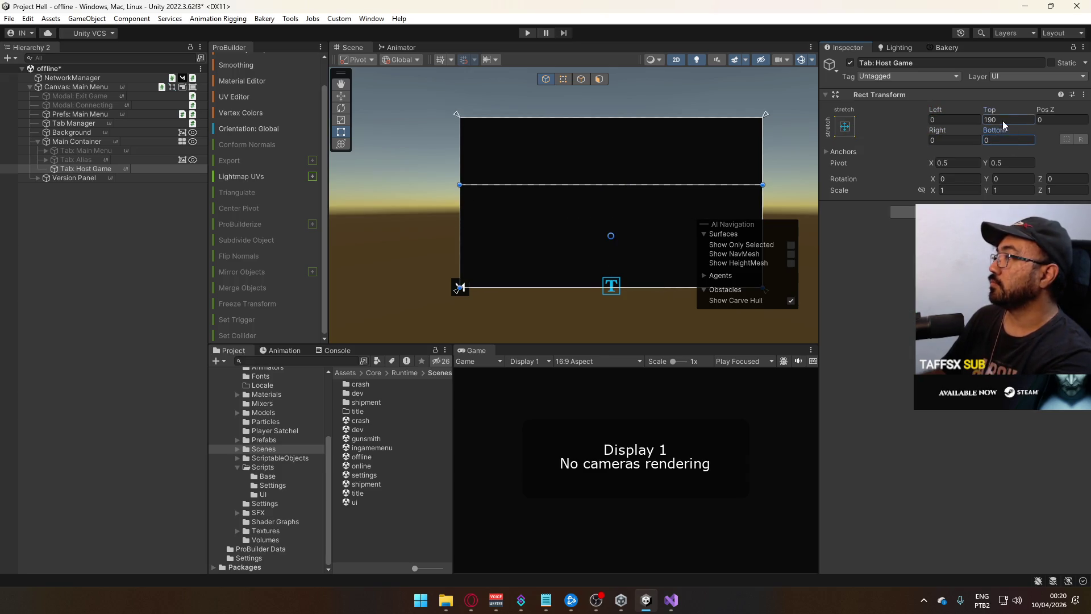
pyautogui.write('0')
pyautogui.click(90, 187)
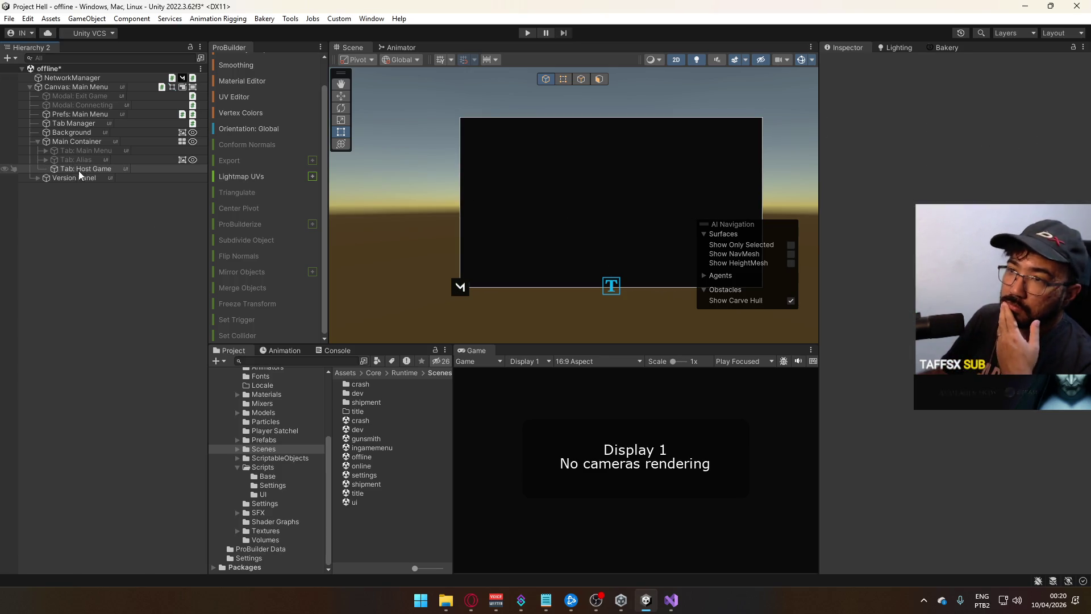
pyautogui.click(79, 169)
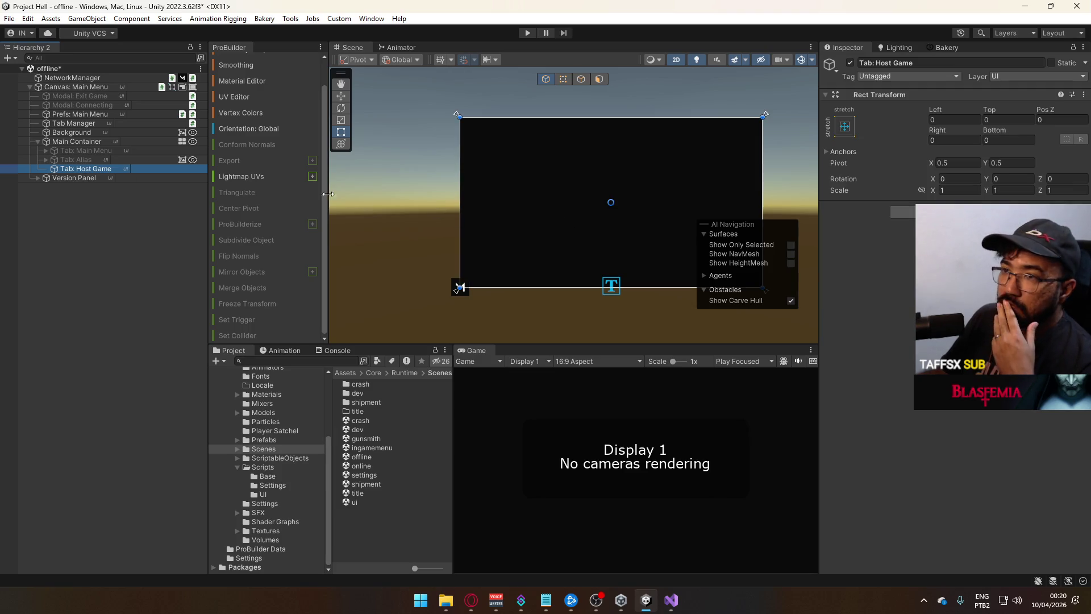
pyautogui.click(45, 150)
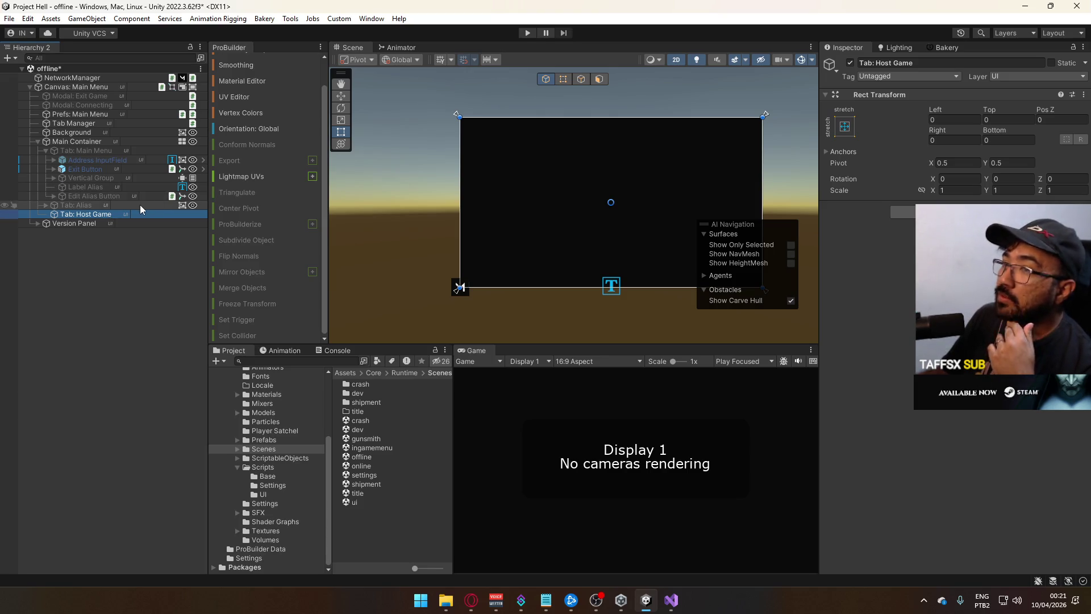
pyautogui.click(105, 178)
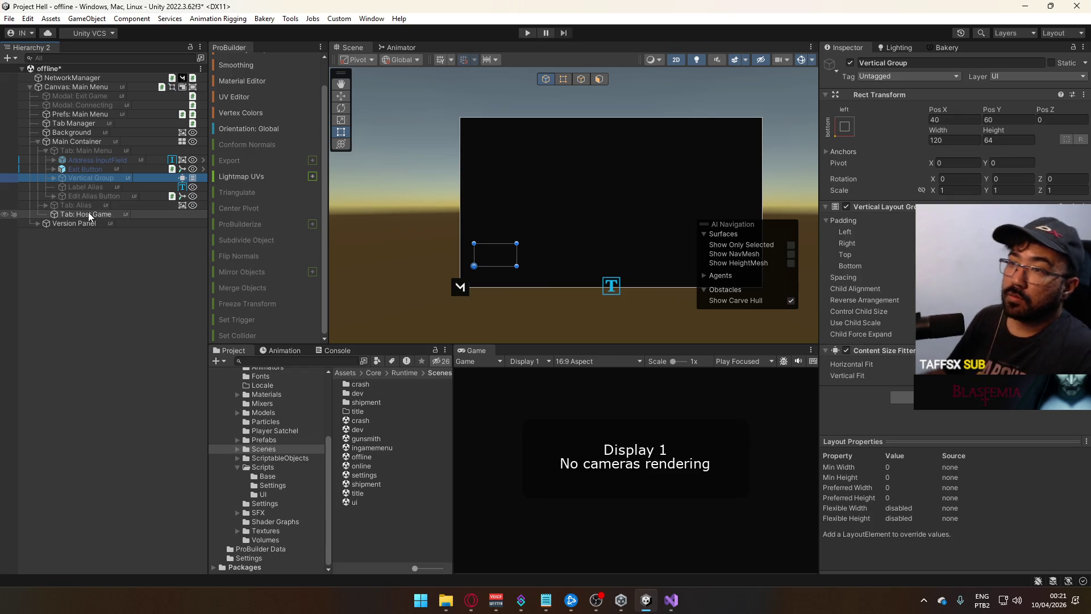
# Paste the Vertical Group copy into Tab: Host Game, expand its buttons, and open the settings scene
pyautogui.rightClick(87, 214)
pyautogui.click(162, 143)
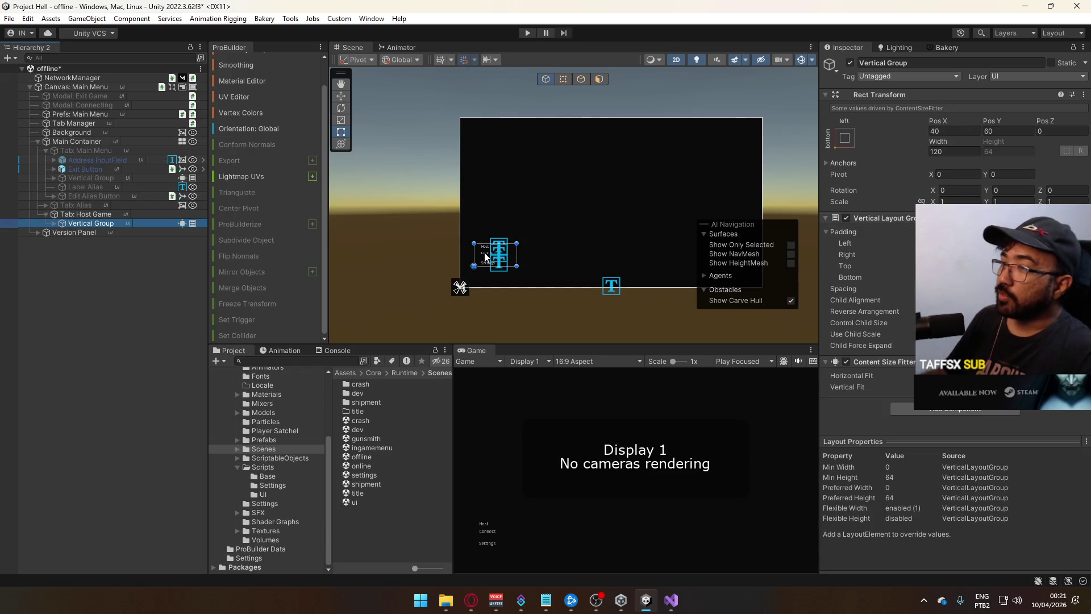
pyautogui.click(54, 223)
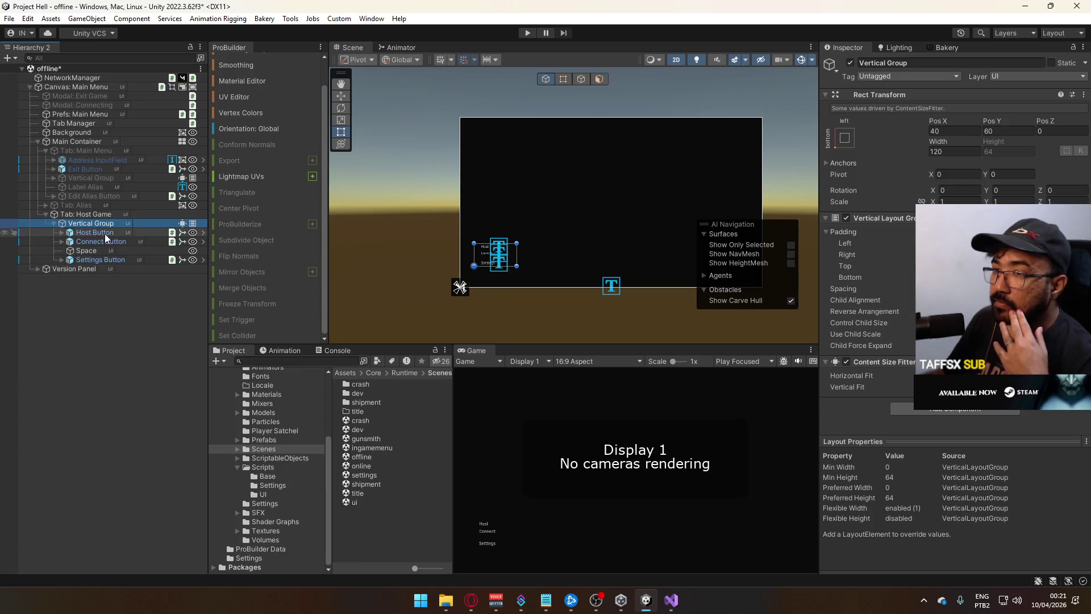
pyautogui.scroll(4, 474, 250)
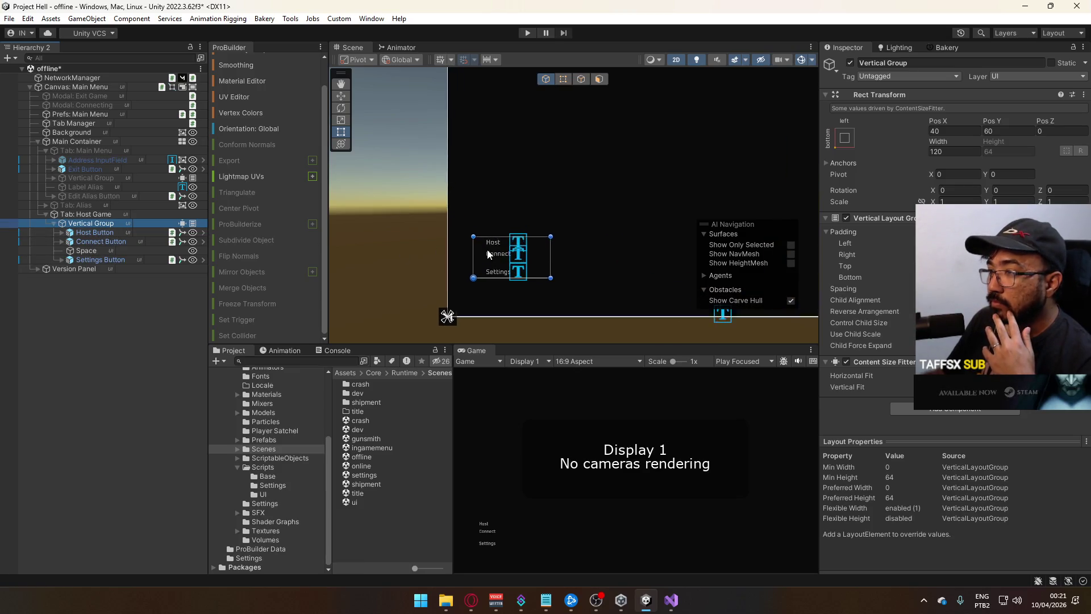
pyautogui.scroll(1, 488, 254)
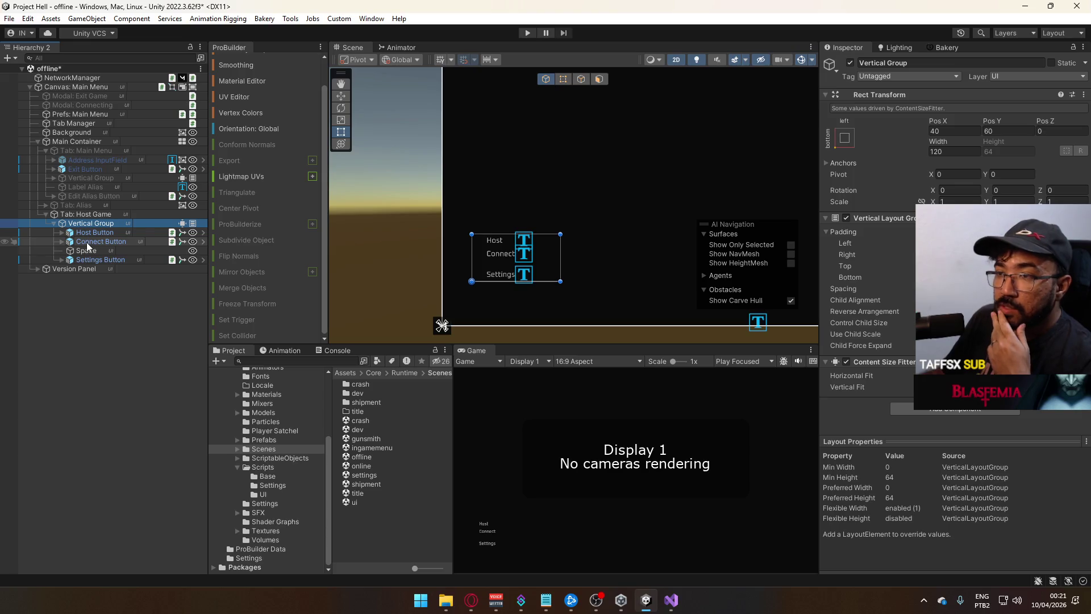
pyautogui.doubleClick(369, 475)
# Save the offline scene and select the settings menu's Back Button
pyautogui.click(530, 322)
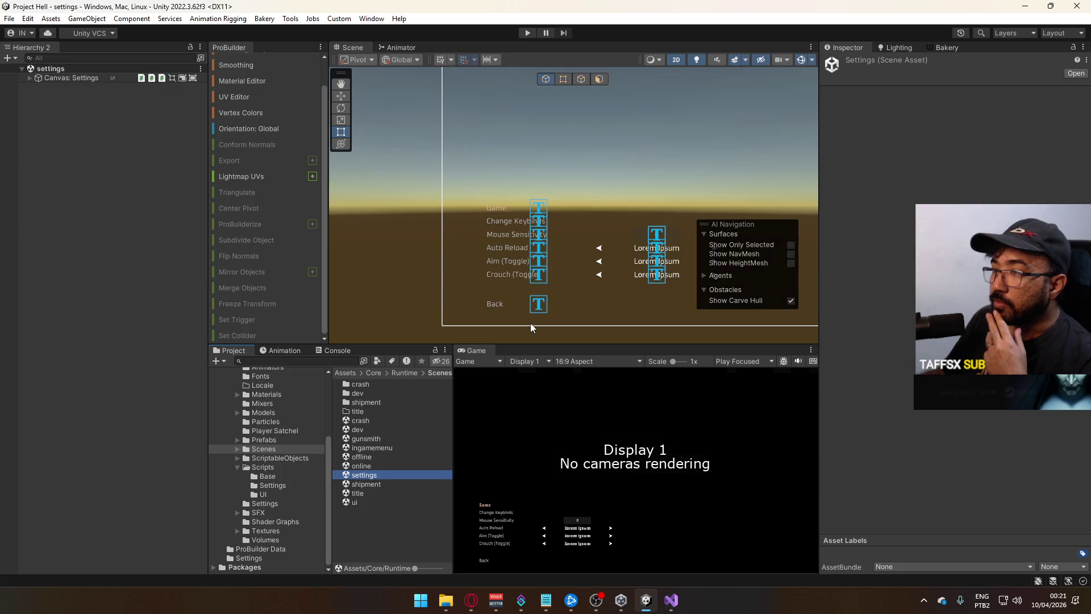
pyautogui.click(497, 309)
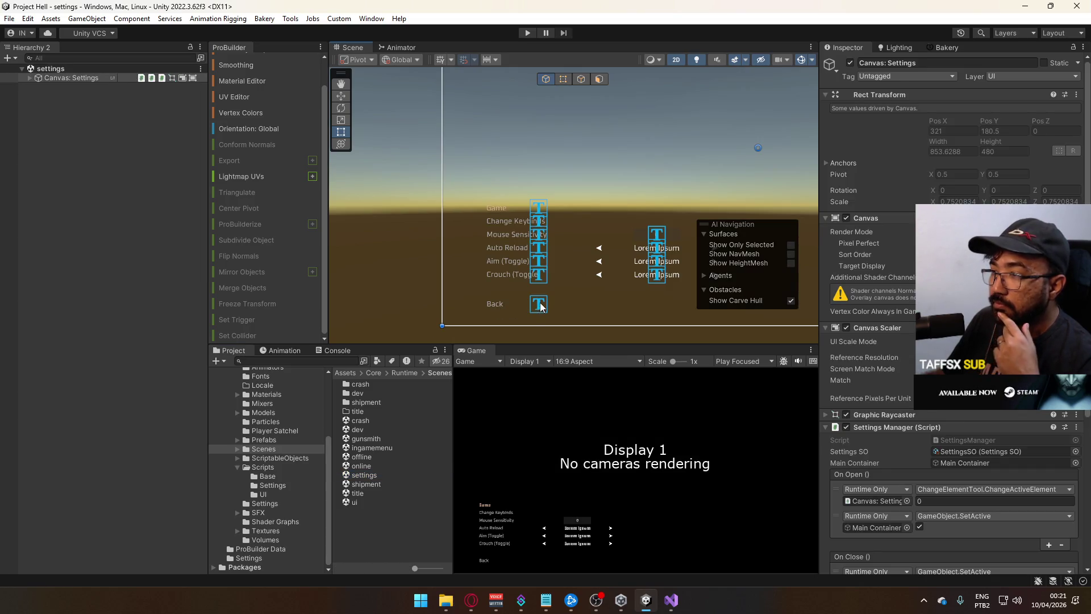
pyautogui.click(541, 307)
pyautogui.click(79, 176)
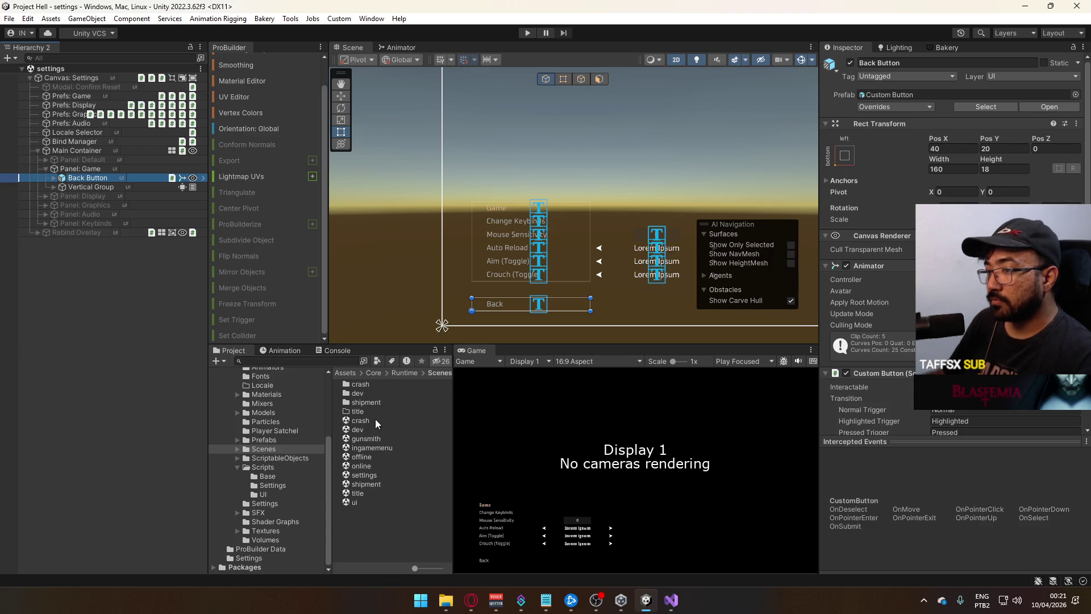
# Open the shipment and dev scenes, briefly switching to the browser and back
pyautogui.doubleClick(366, 483)
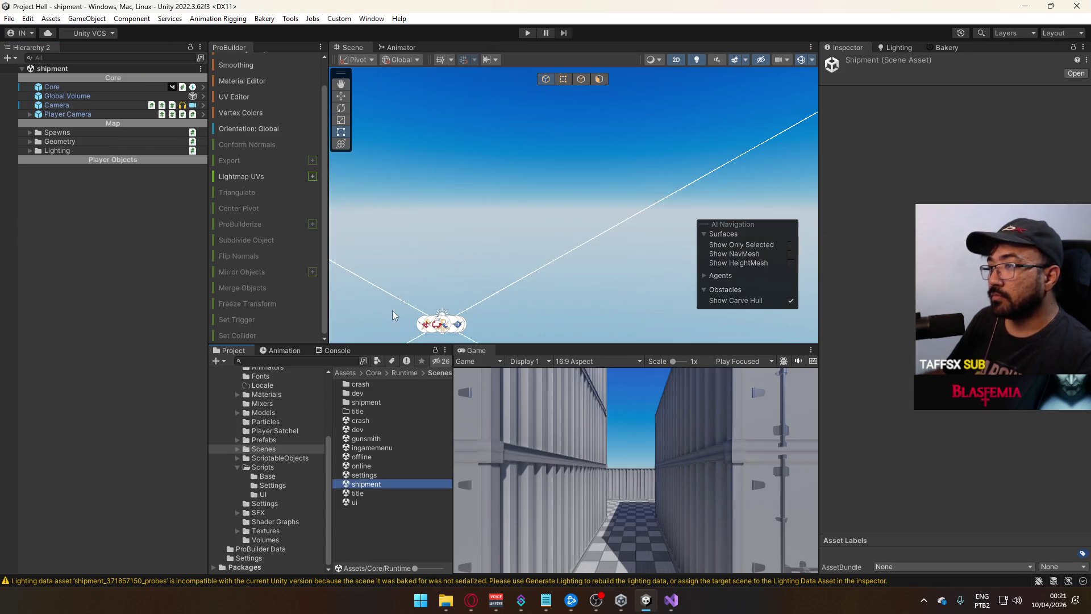
pyautogui.doubleClick(363, 430)
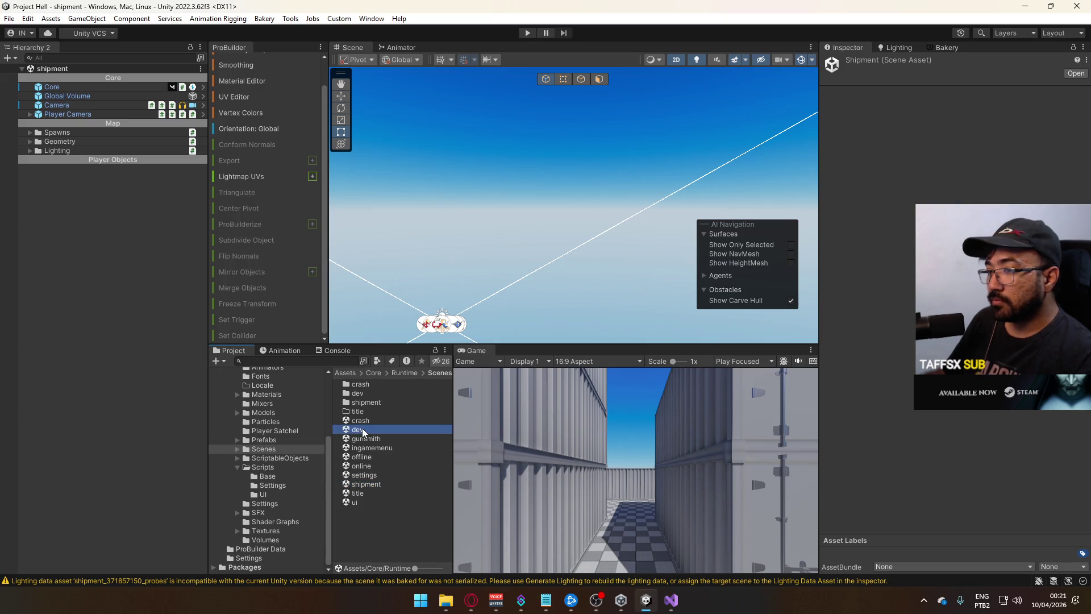
pyautogui.hotkey('alt', 'Tab')
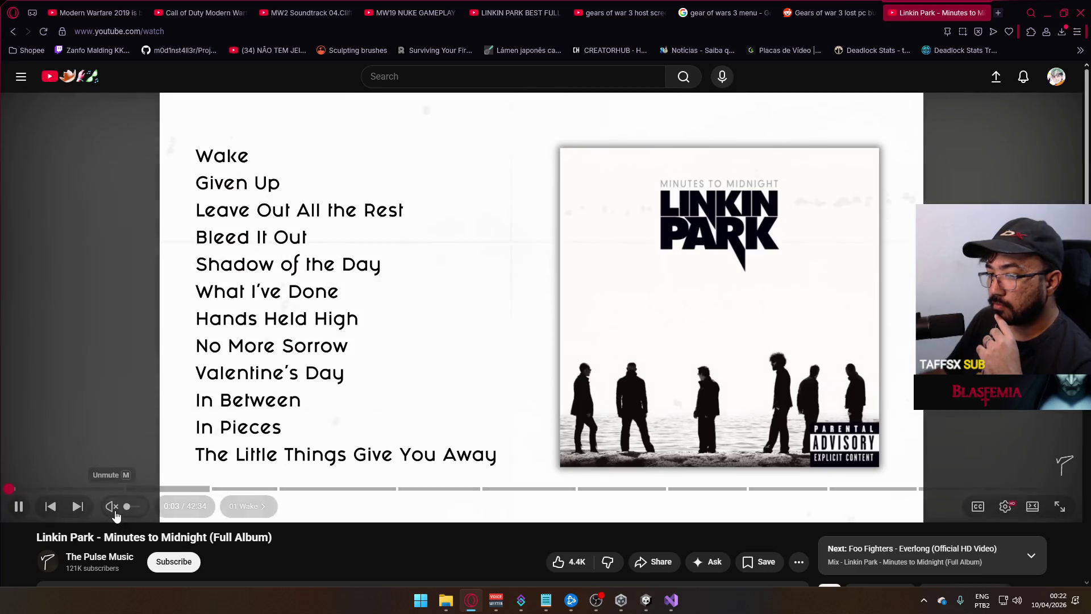
pyautogui.hotkey('alt', 'Tab')
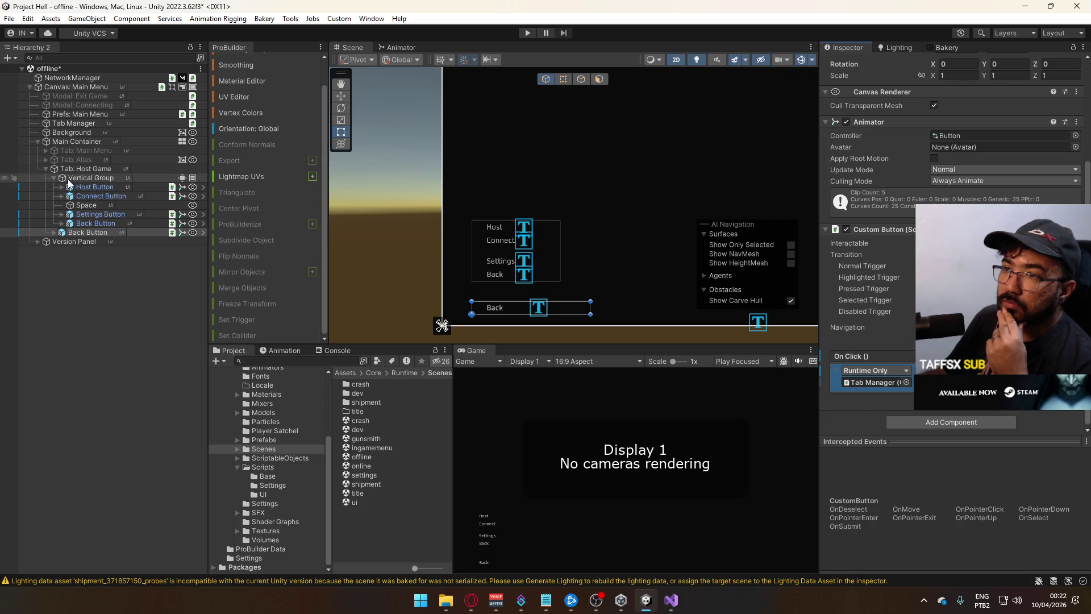
# Select the Host through Back buttons under Vertical Group and delete the five placeholders
pyautogui.click(81, 223)
pyautogui.keyDown('shift'); pyautogui.click(104, 187); pyautogui.keyUp('shift')
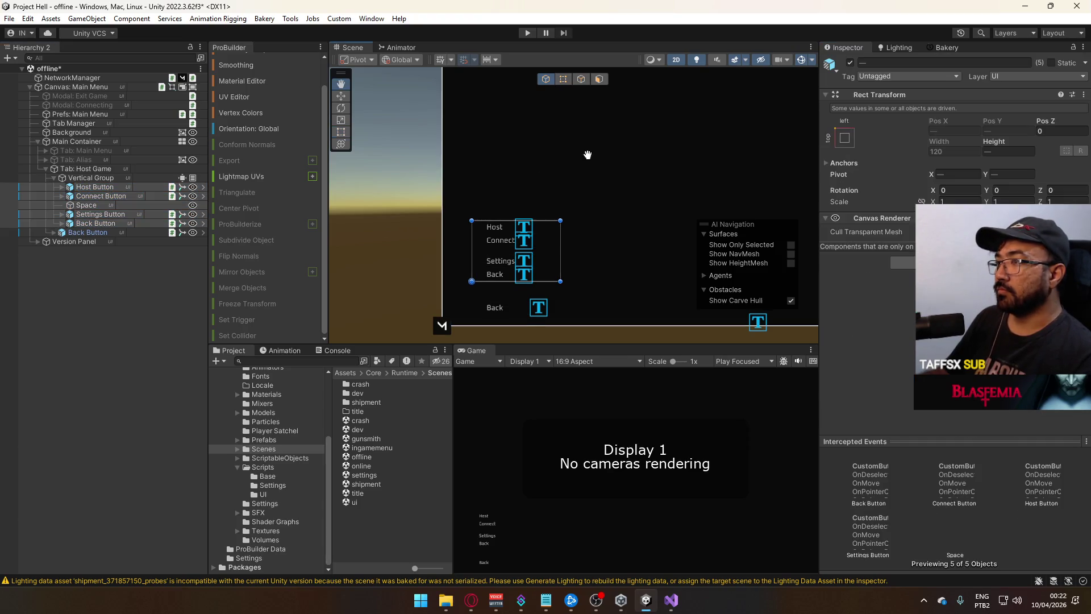
pyautogui.press('f')
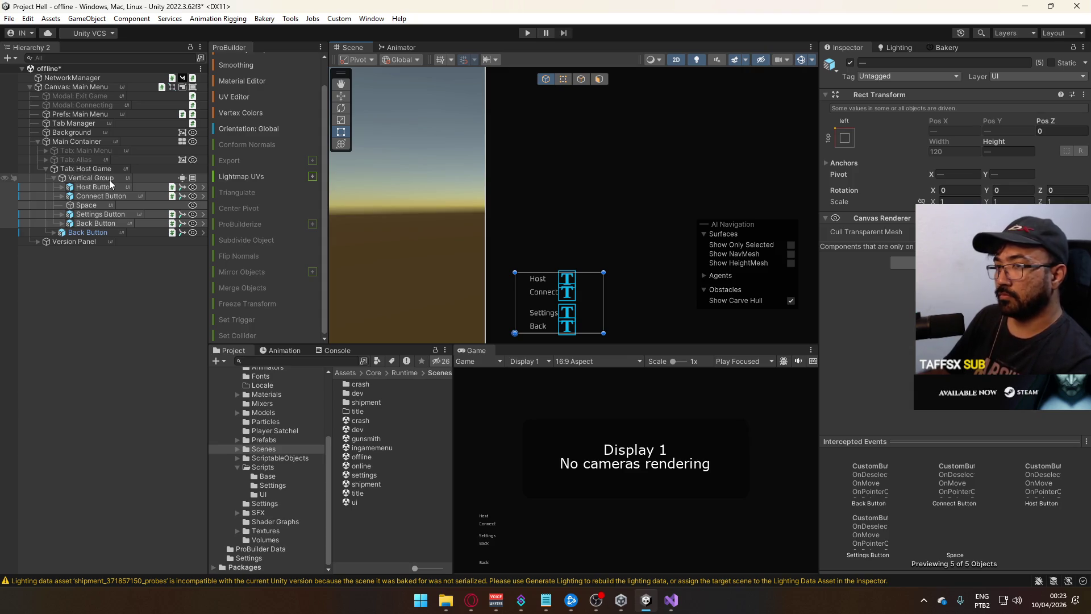
pyautogui.press('Delete')
pyautogui.click(108, 181)
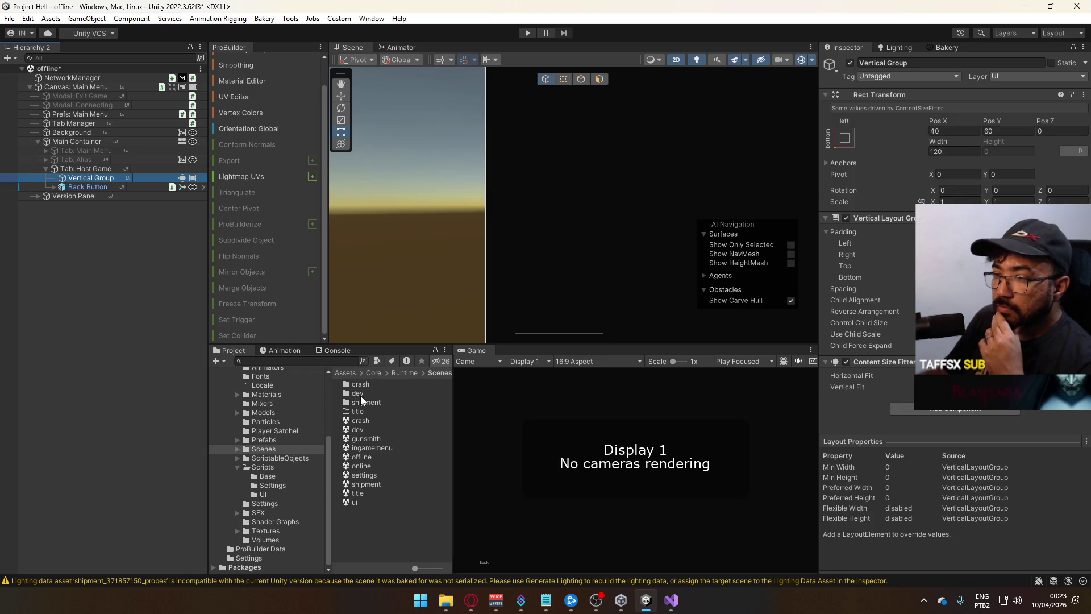
pyautogui.click(365, 476)
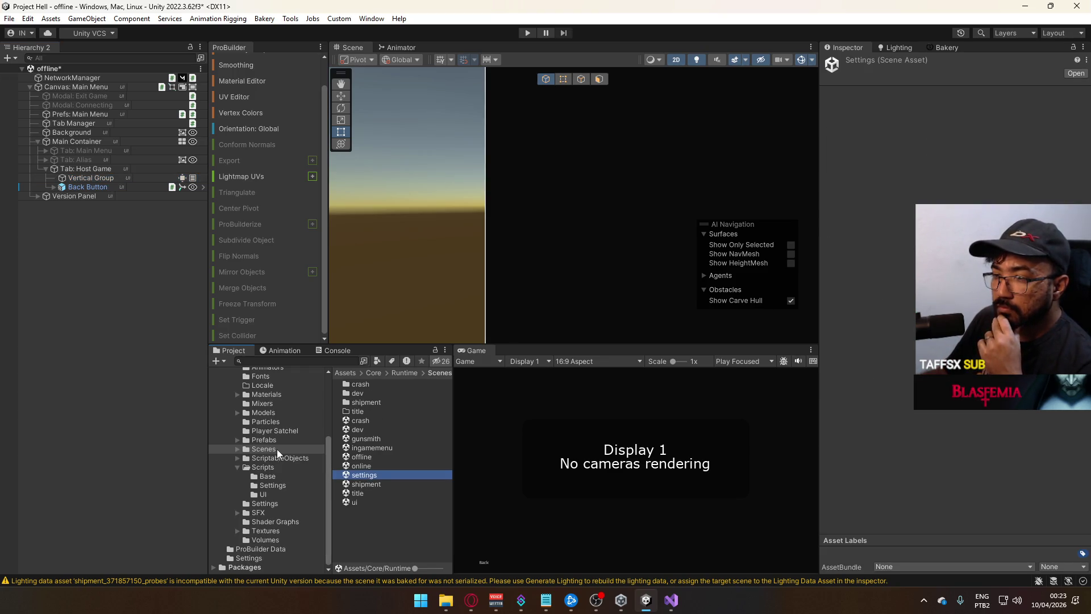
# Drag the Custom Option prefab from Prefabs/UI into Tab: Host Game's Vertical Group
pyautogui.click(288, 439)
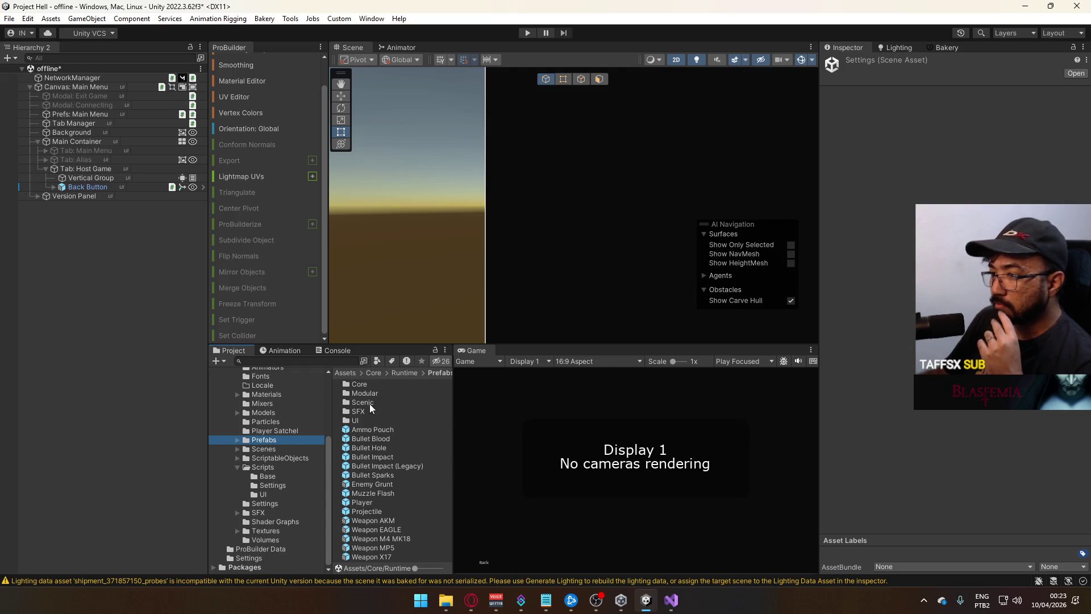
pyautogui.doubleClick(363, 420)
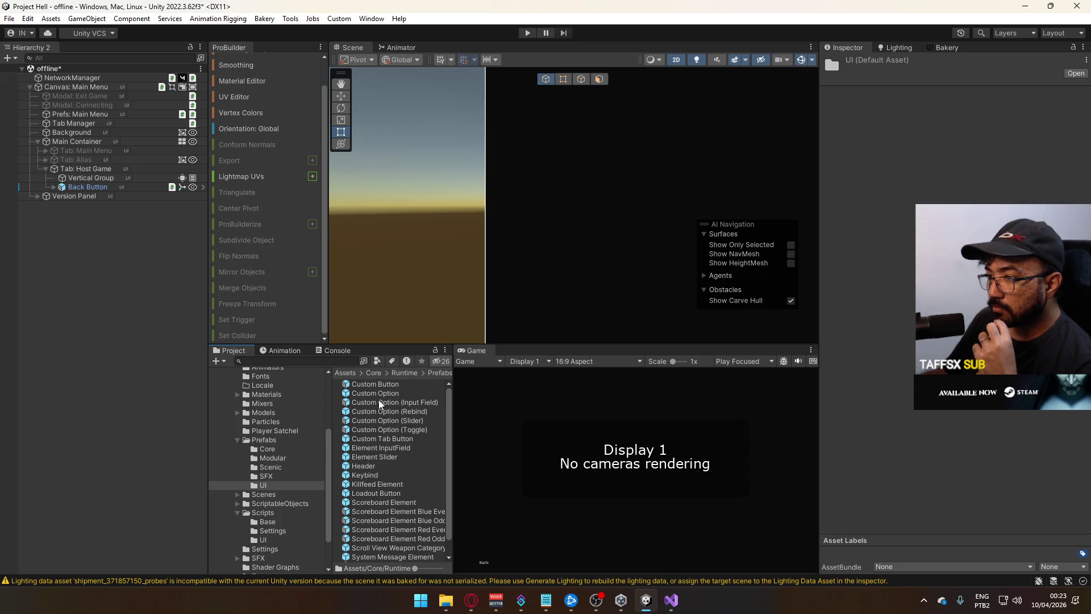
pyautogui.moveTo(380, 405); pyautogui.dragTo(153, 277)
pyautogui.moveTo(111, 172)
pyautogui.mouseDown()
pyautogui.moveTo(100, 169)
pyautogui.moveTo(111, 172)
pyautogui.mouseUp()
pyautogui.moveTo(504, 272)
pyautogui.mouseDown()
pyautogui.moveTo(530, 207)
pyautogui.moveTo(511, 178)
pyautogui.moveTo(495, 195)
pyautogui.moveTo(533, 249)
pyautogui.mouseUp()
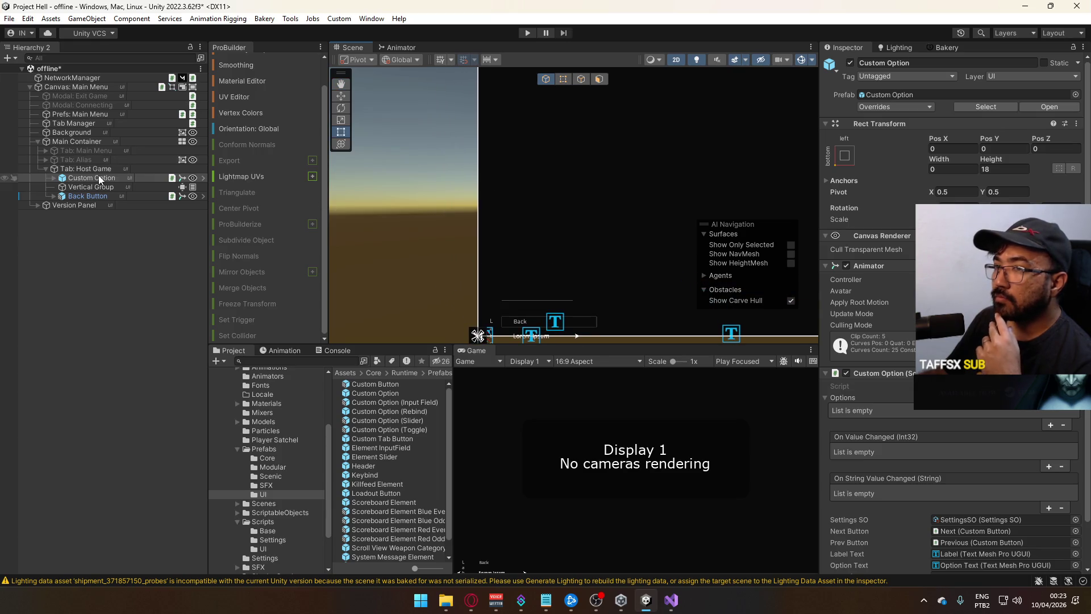
pyautogui.moveTo(93, 177); pyautogui.dragTo(93, 188)
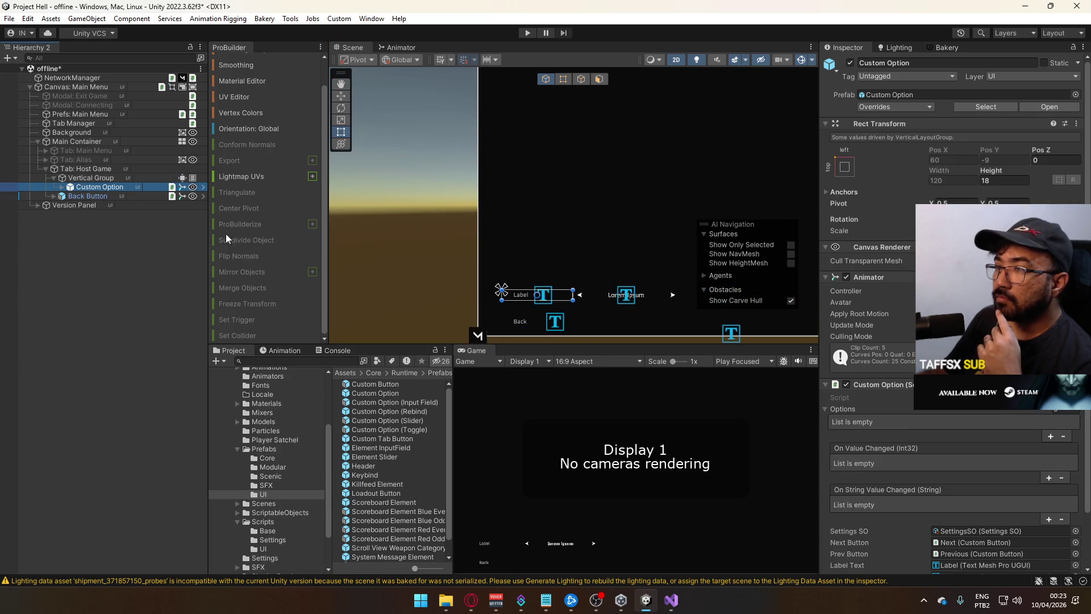
pyautogui.moveTo(569, 275)
pyautogui.mouseDown()
pyautogui.moveTo(576, 229)
pyautogui.moveTo(568, 273)
pyautogui.moveTo(596, 230)
pyautogui.moveTo(529, 246)
pyautogui.moveTo(536, 237)
pyautogui.moveTo(588, 254)
pyautogui.mouseUp()
# Add two entries to the Custom Option's Options list
pyautogui.scroll(-3, 970, 471)
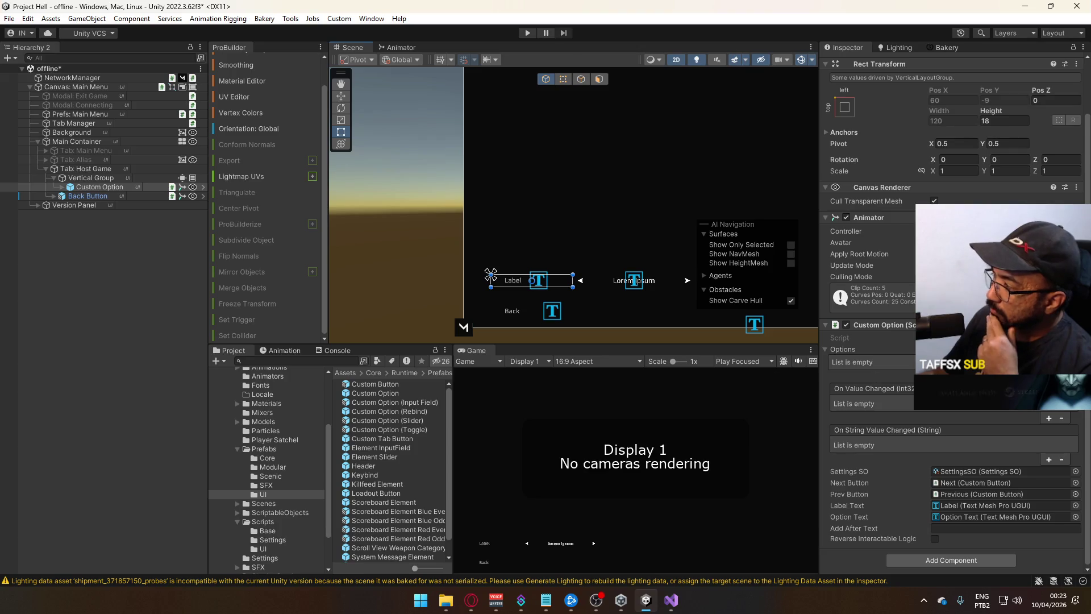
pyautogui.click(1049, 375)
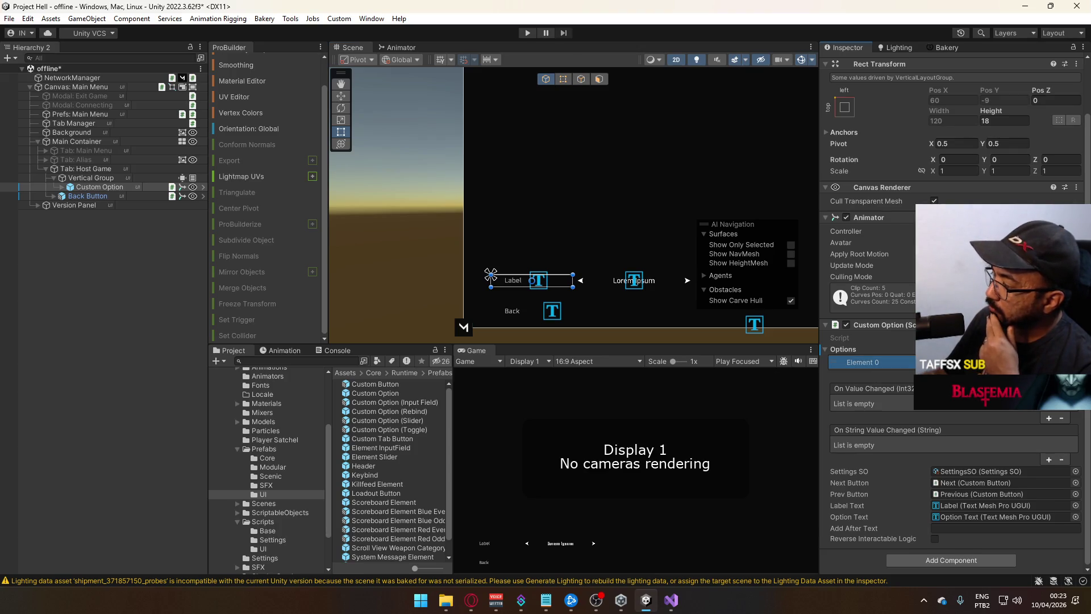
pyautogui.click(1049, 375)
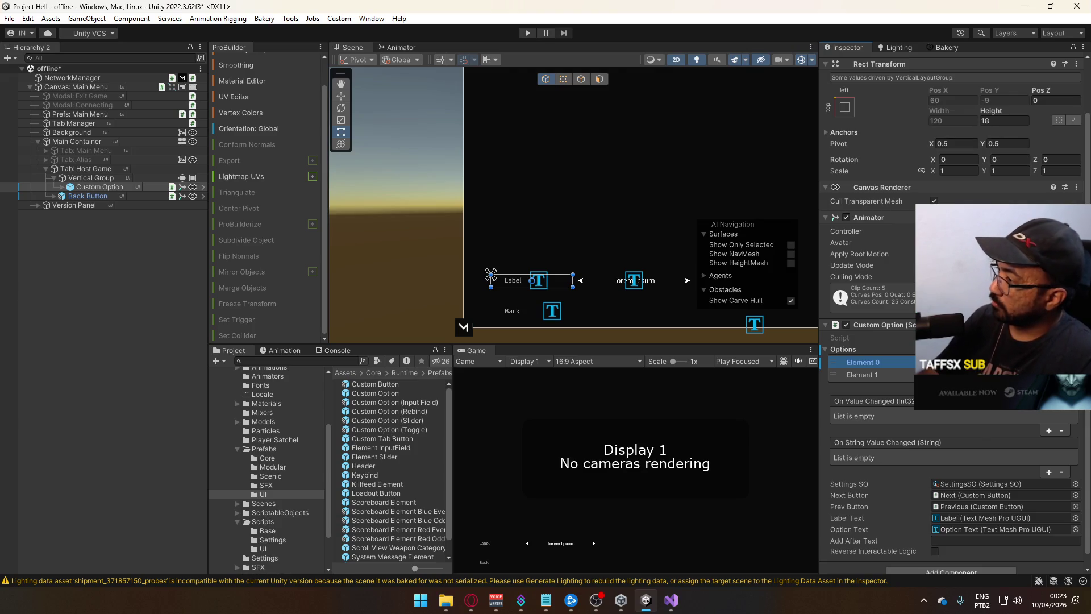
pyautogui.click(861, 375)
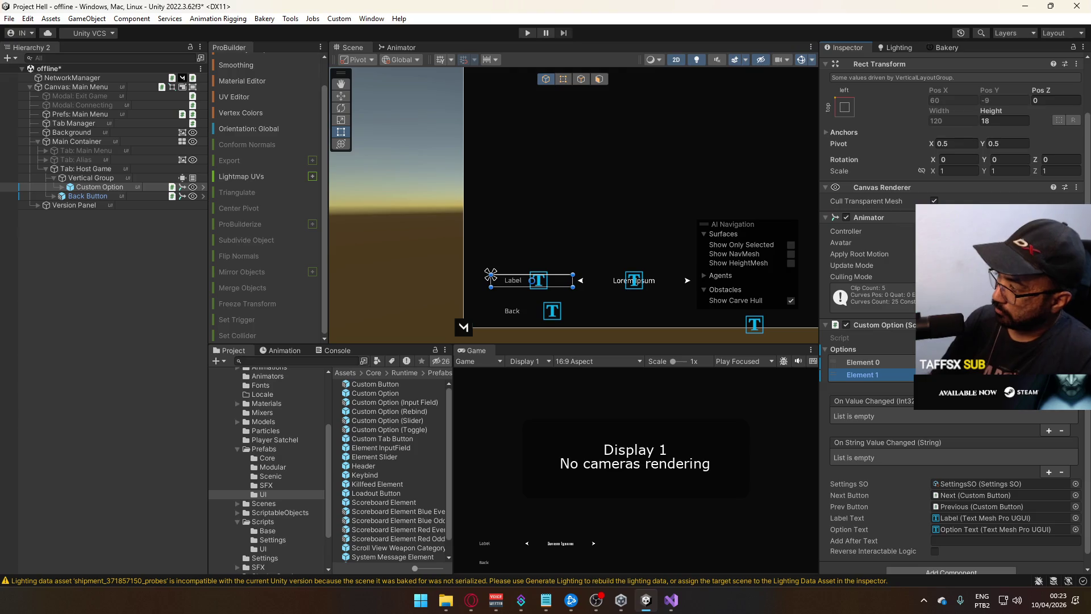
# Duplicate the Custom Option and name the pair Map Option and Game Mode Option
pyautogui.click(96, 189)
pyautogui.hotkey('ctrl', 'd')
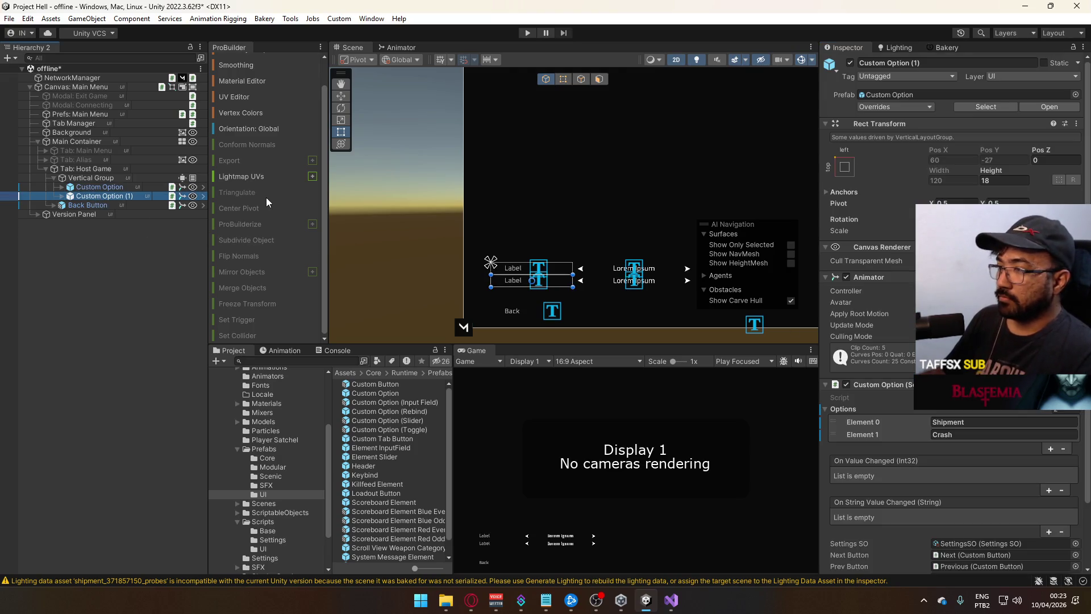
pyautogui.click(126, 198)
pyautogui.write('Game Mode Option')
pyautogui.press('Return')
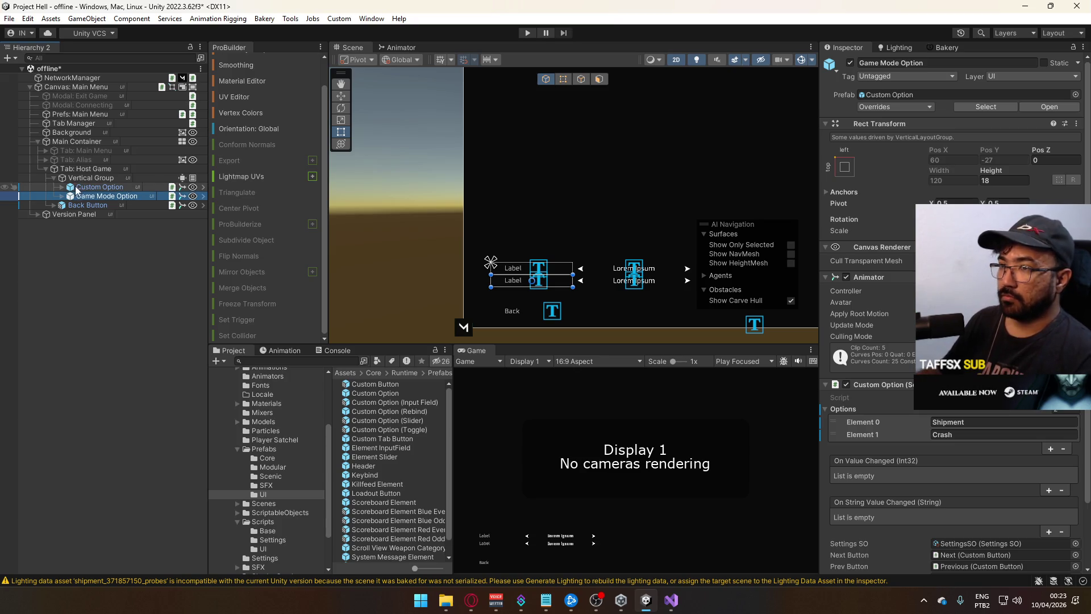
pyautogui.click(80, 187)
pyautogui.click(88, 187)
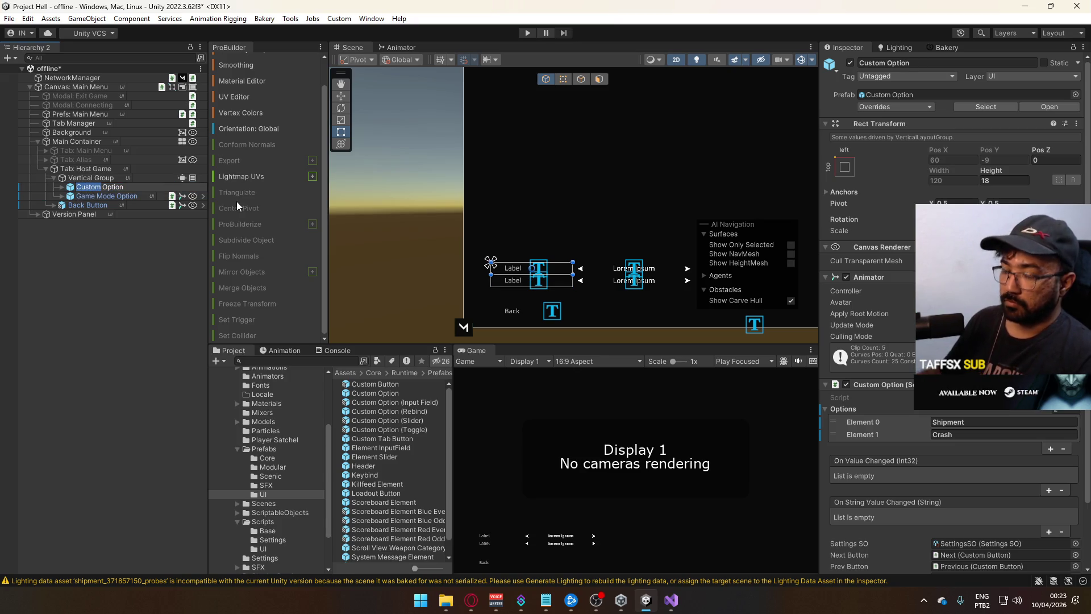
pyautogui.write('Map')
pyautogui.press('Return')
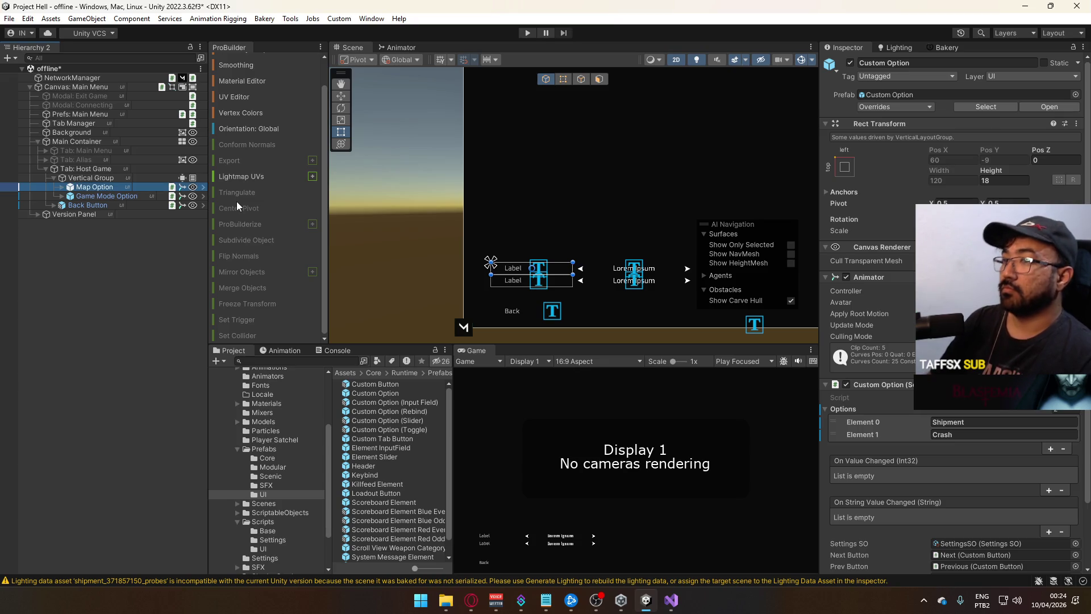
# Set Game Mode Option's entries to Free-for-All, Team Deathmatch and Domination
pyautogui.click(107, 196)
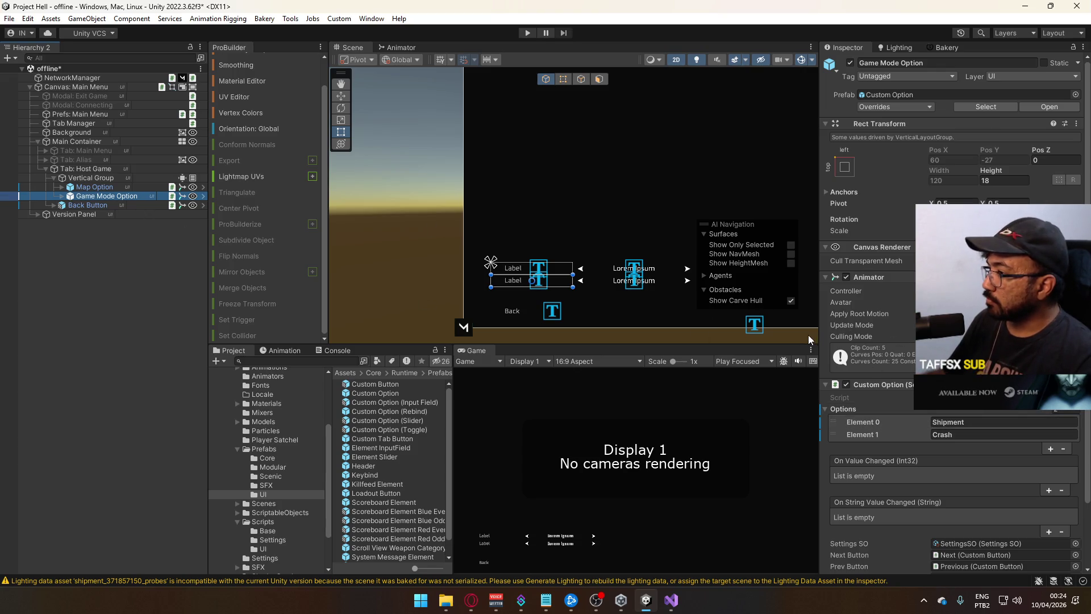
pyautogui.click(94, 187)
pyautogui.click(106, 196)
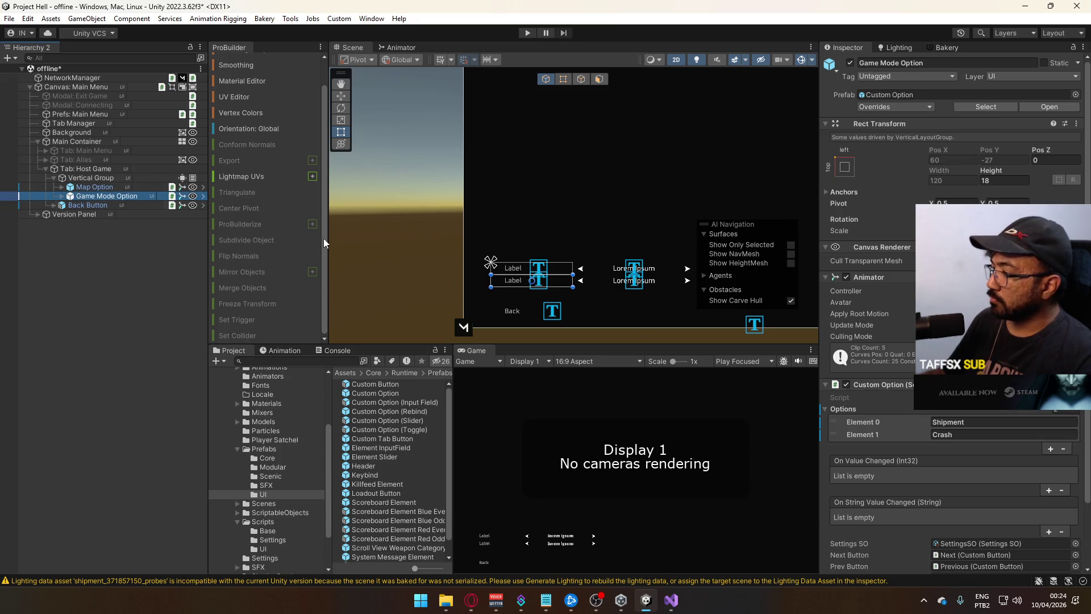
pyautogui.click(977, 422)
pyautogui.write('Free')
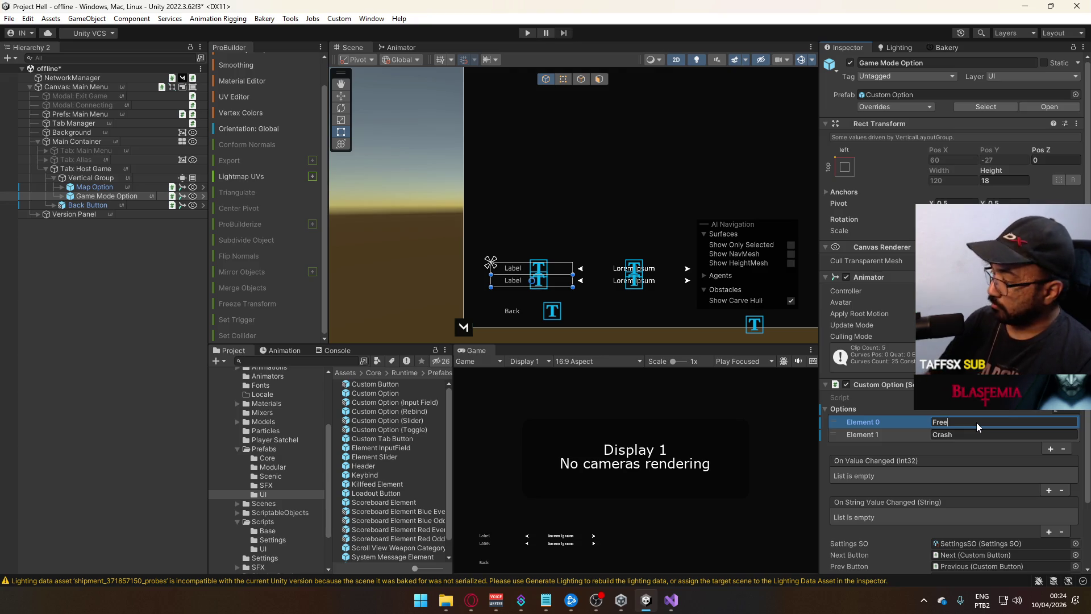
pyautogui.write('-for-All')
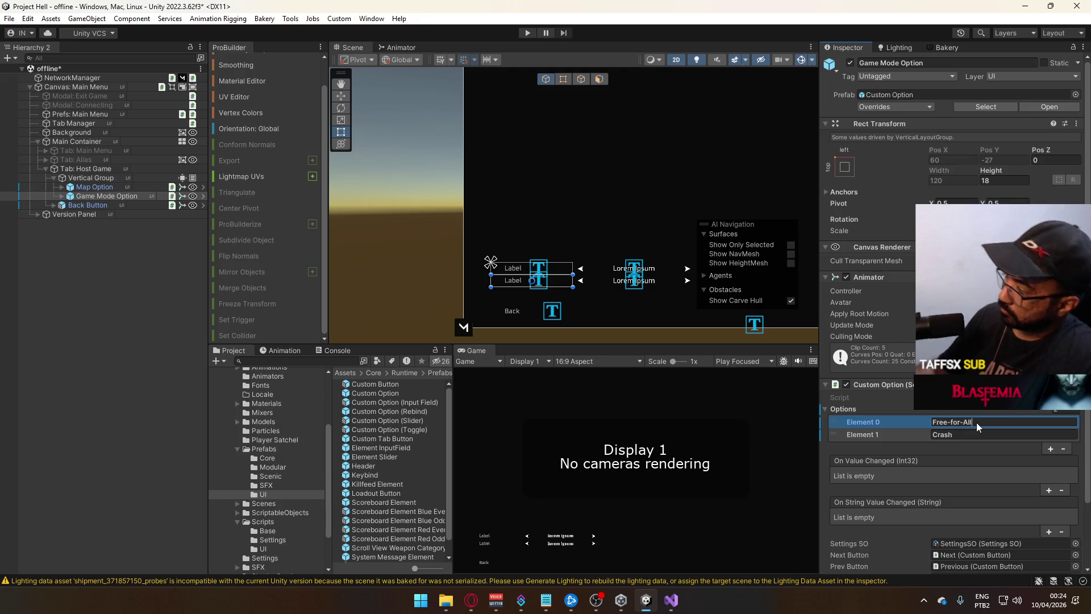
pyautogui.click(966, 432)
pyautogui.write('Team ')
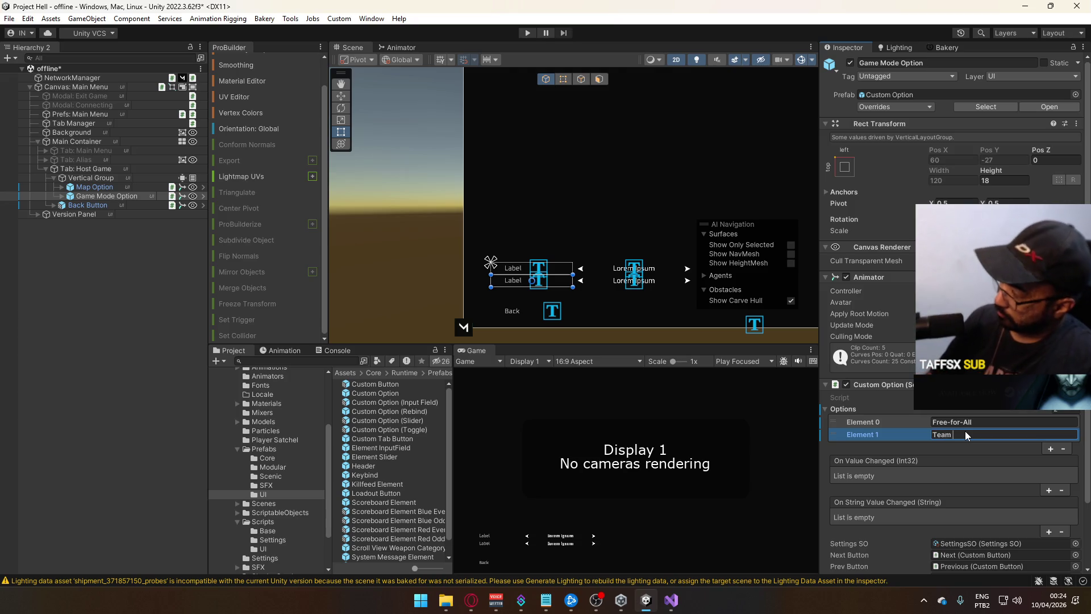
pyautogui.write('Deathmatch')
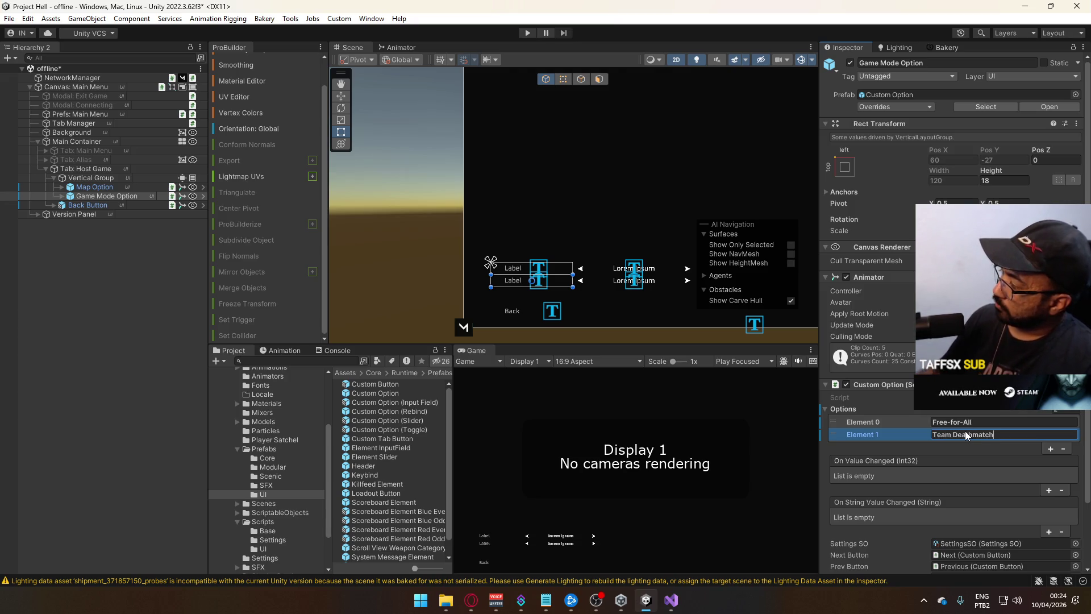
pyautogui.click(1050, 449)
pyautogui.click(999, 447)
pyautogui.write('Domination')
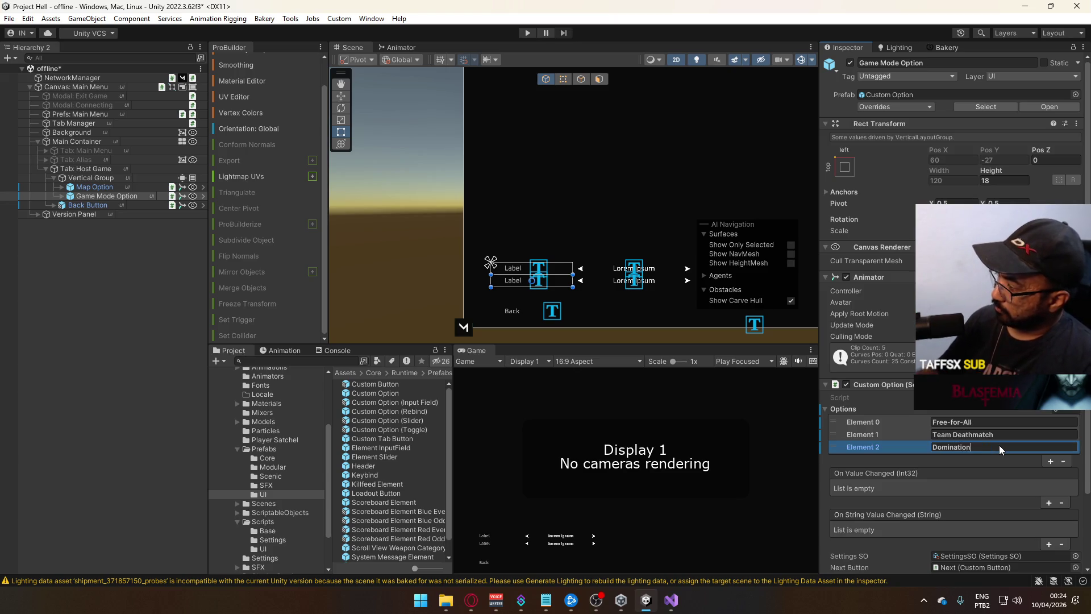
pyautogui.click(111, 194)
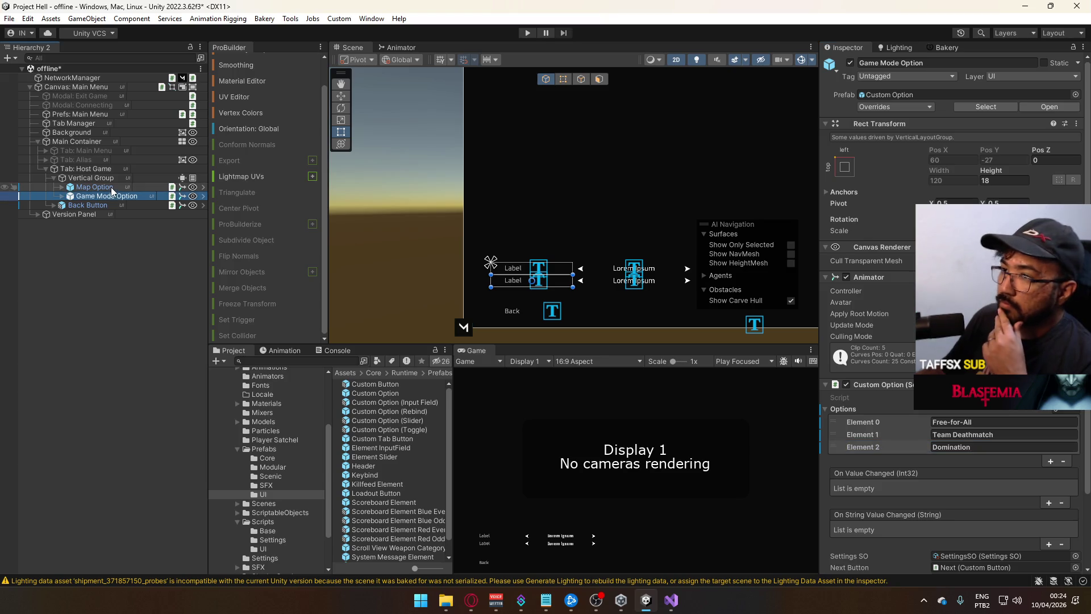
pyautogui.click(110, 188)
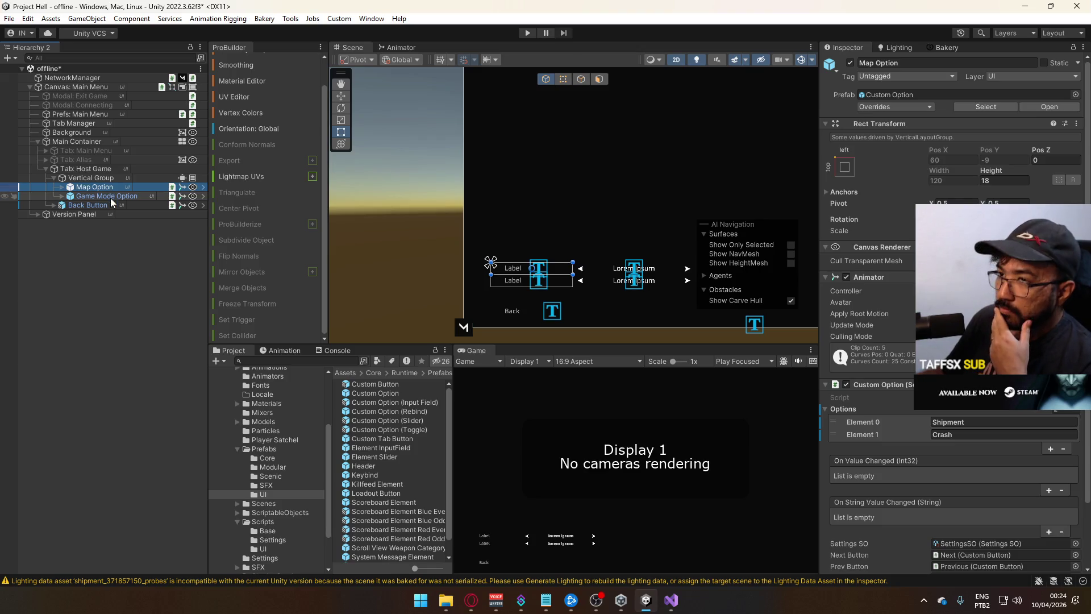
pyautogui.click(114, 196)
pyautogui.click(118, 188)
pyautogui.click(117, 198)
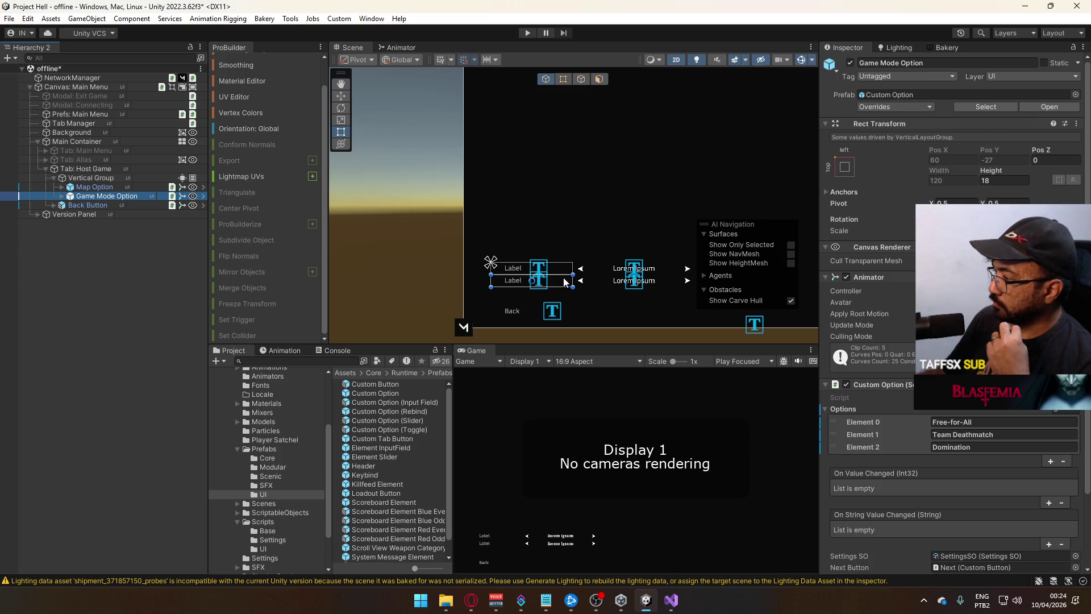
pyautogui.moveTo(557, 245)
pyautogui.mouseDown()
pyautogui.moveTo(389, 259)
pyautogui.moveTo(529, 252)
pyautogui.mouseUp()
pyautogui.click(117, 179)
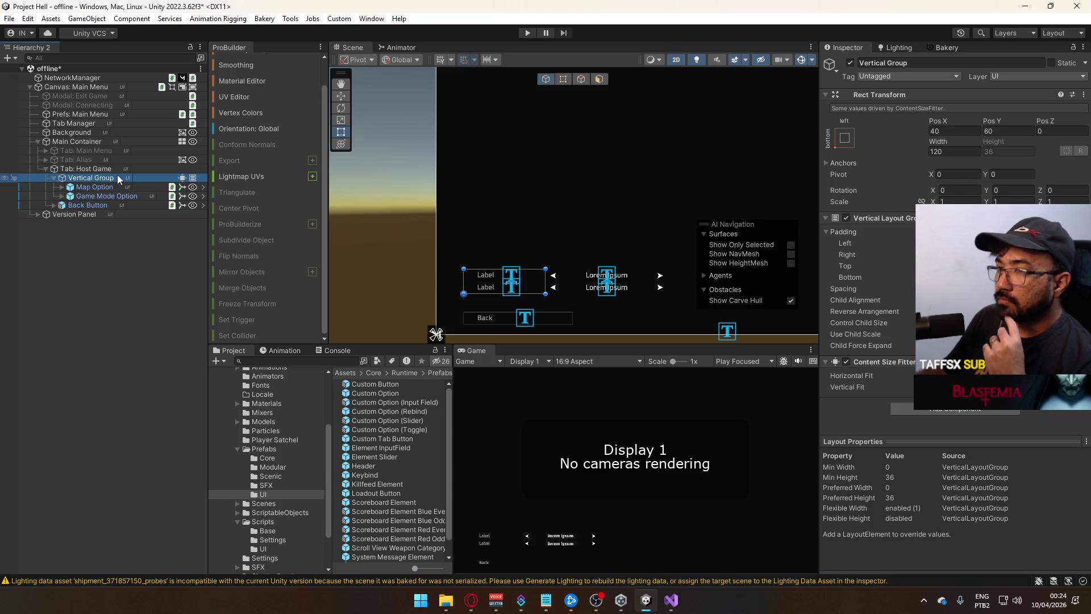
pyautogui.moveTo(503, 225)
pyautogui.mouseDown()
pyautogui.moveTo(517, 223)
pyautogui.moveTo(521, 154)
pyautogui.moveTo(496, 205)
pyautogui.mouseUp()
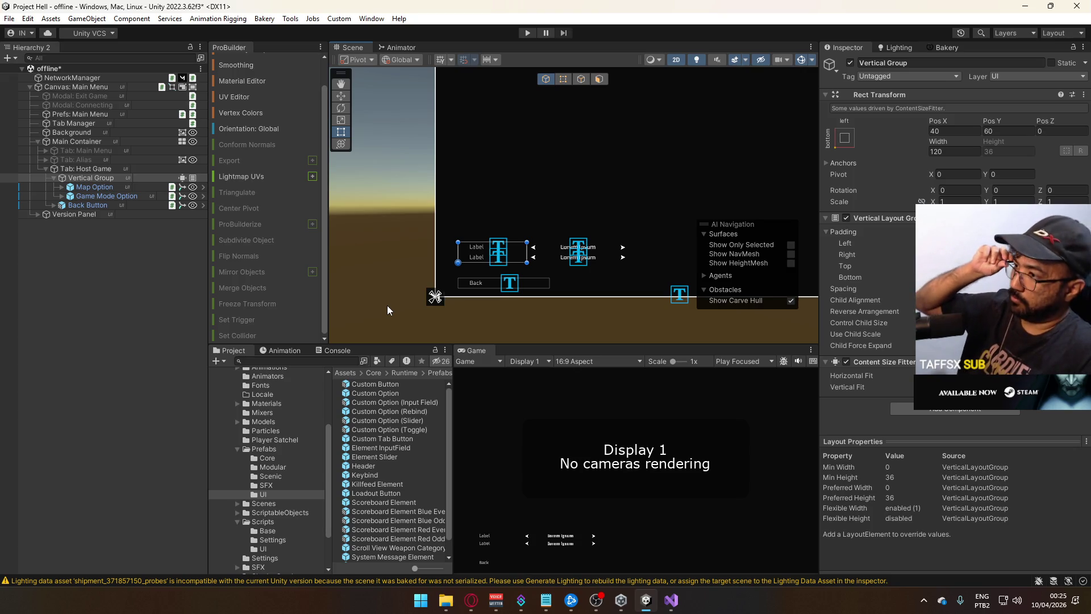
pyautogui.click(74, 189)
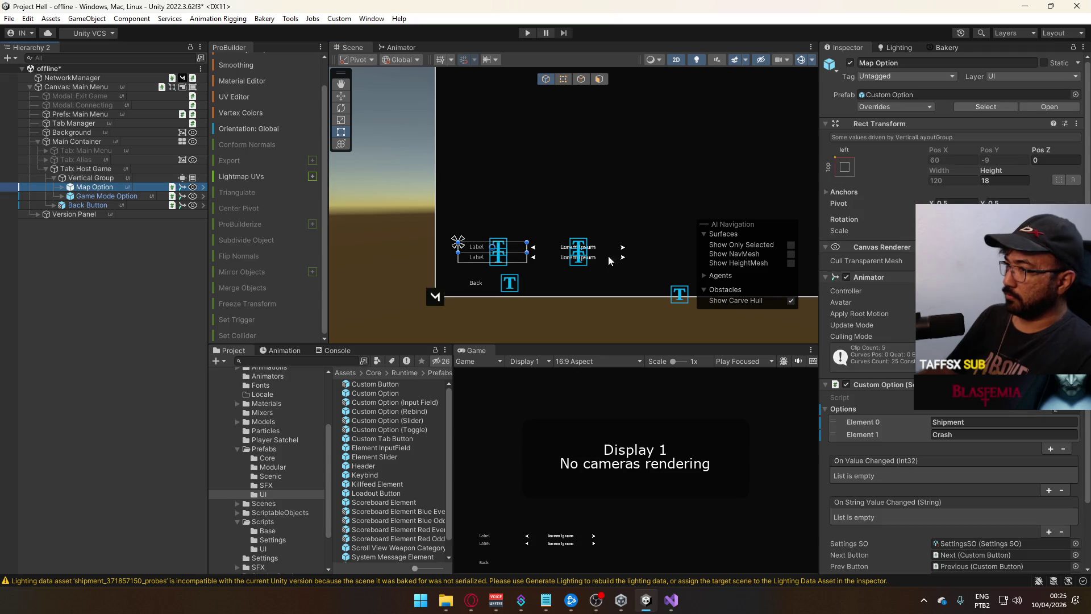
pyautogui.click(61, 187)
pyautogui.click(93, 206)
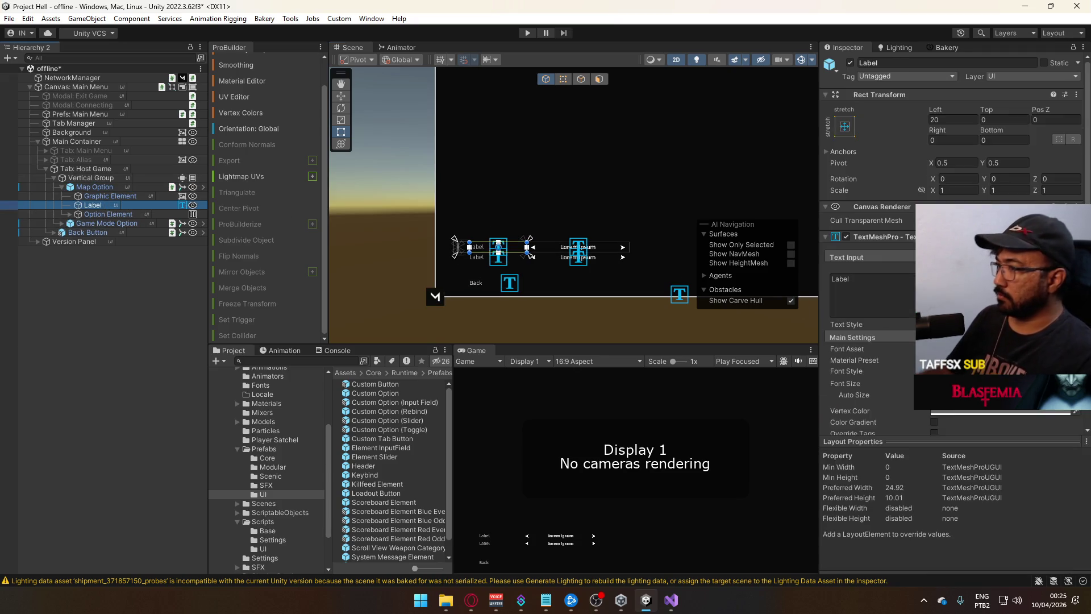
pyautogui.write('Map')
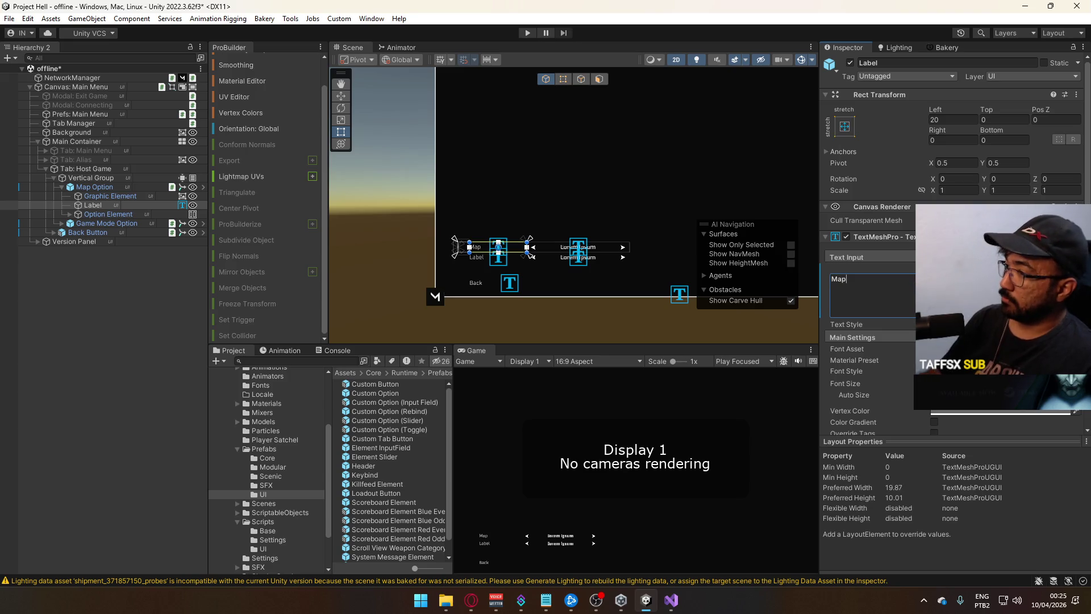
pyautogui.click(97, 223)
pyautogui.click(62, 223)
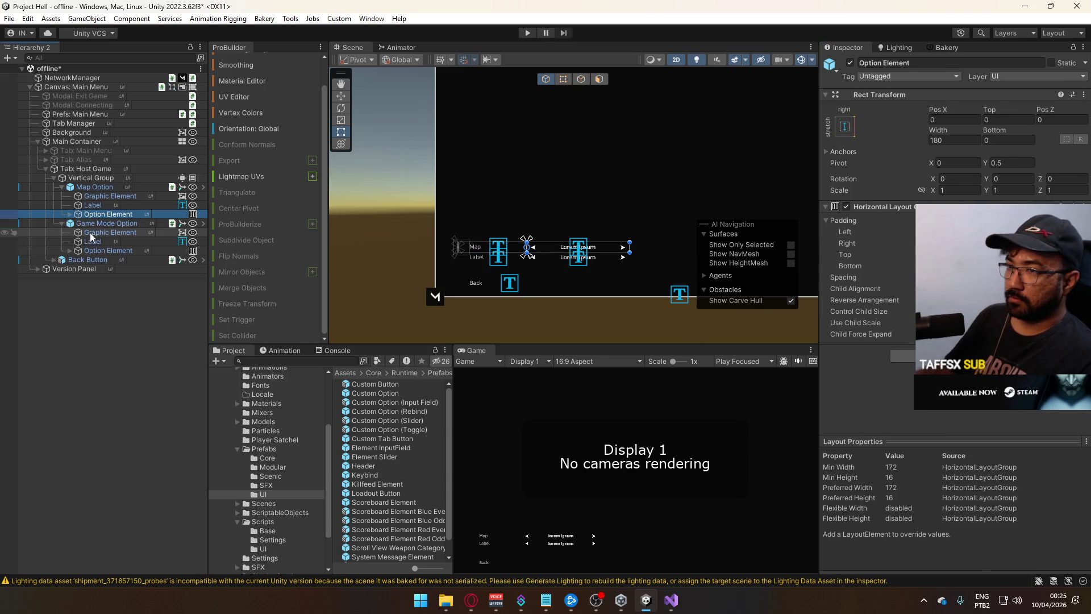
pyautogui.click(96, 232)
pyautogui.click(93, 242)
pyautogui.doubleClick(904, 300)
pyautogui.write('Game Mode')
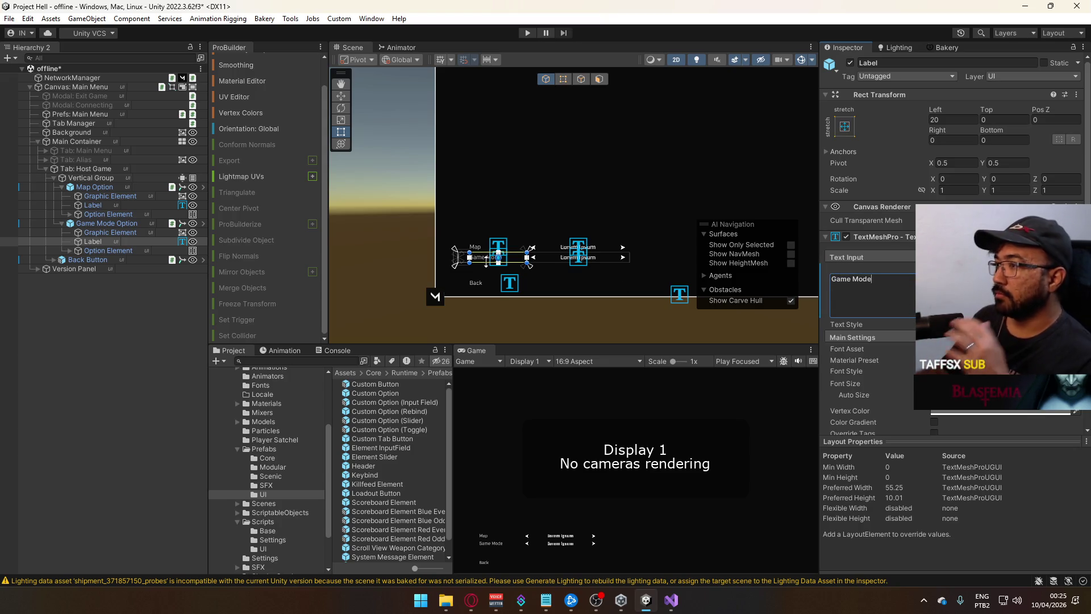
pyautogui.click(130, 306)
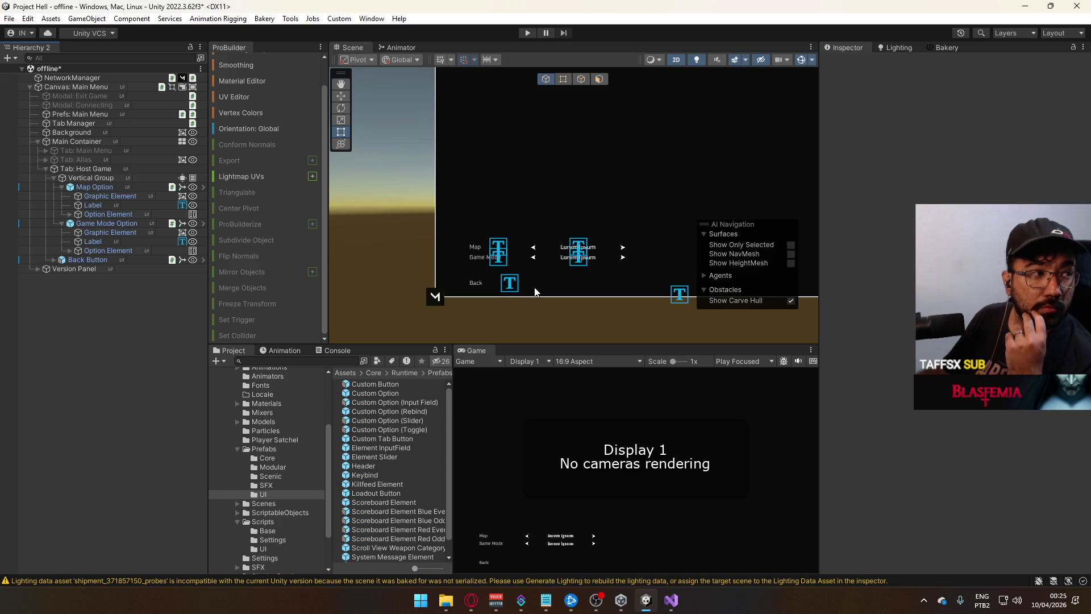
pyautogui.moveTo(566, 204)
pyautogui.mouseDown()
pyautogui.moveTo(585, 127)
pyautogui.moveTo(561, 192)
pyautogui.moveTo(492, 258)
pyautogui.moveTo(540, 200)
pyautogui.moveTo(407, 244)
pyautogui.moveTo(526, 227)
pyautogui.moveTo(548, 204)
pyautogui.moveTo(494, 241)
pyautogui.moveTo(529, 187)
pyautogui.moveTo(520, 237)
pyautogui.mouseUp()
# Select Prefs: Main Menu and save the offline scene with Ctrl+S
pyautogui.press('t')
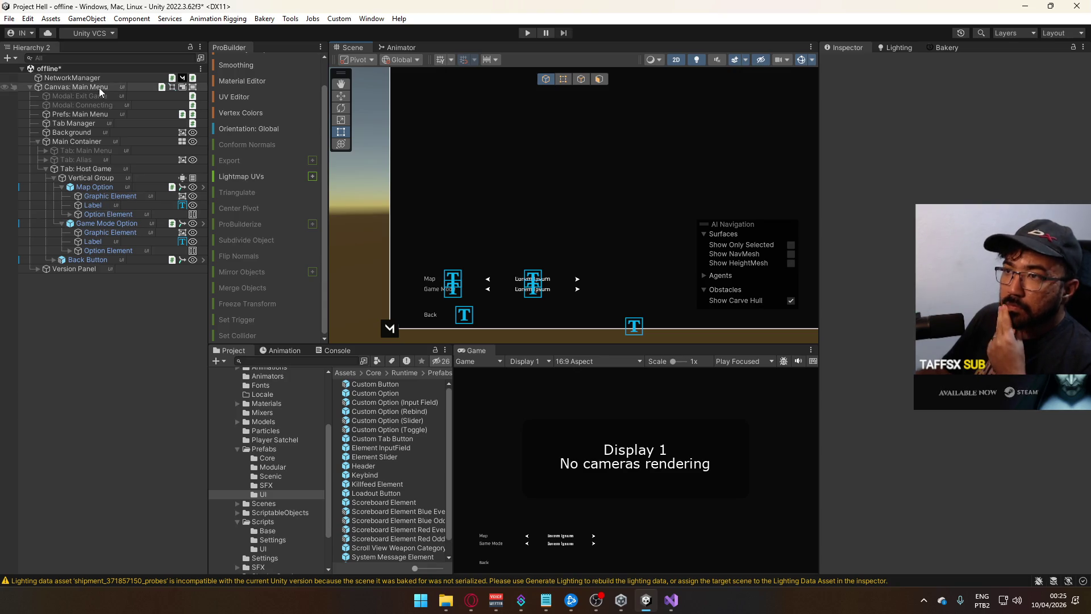
pyautogui.click(89, 115)
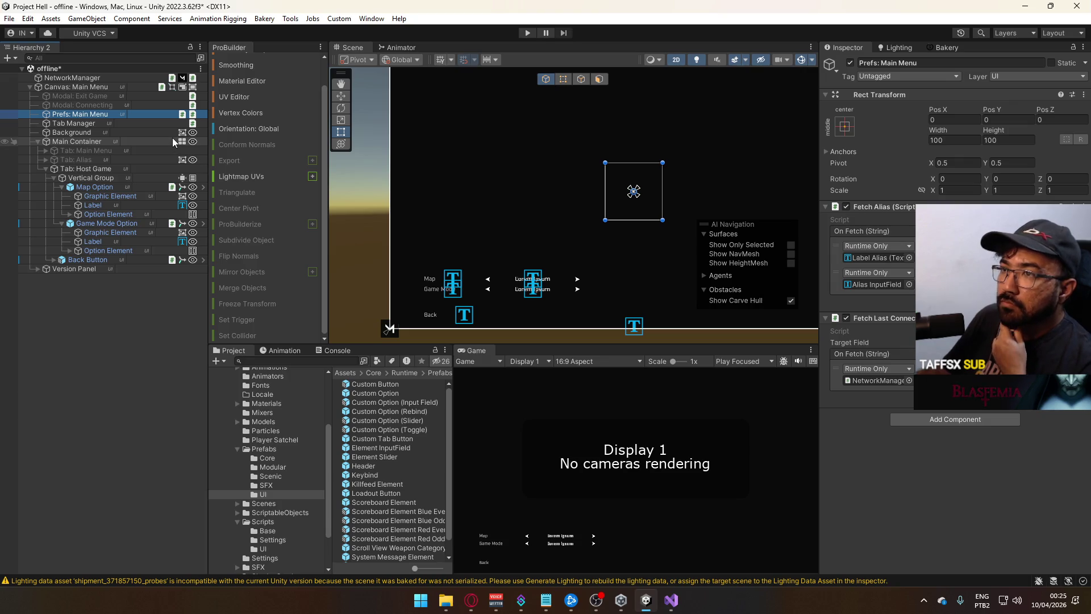
pyautogui.hotkey('ctrl', 's')
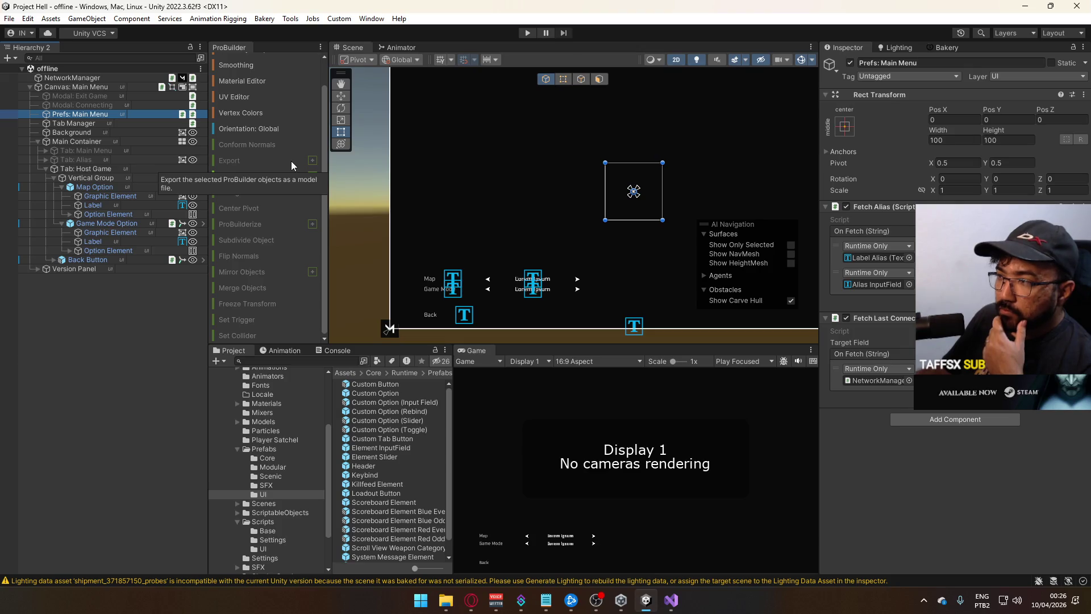
pyautogui.click(90, 260)
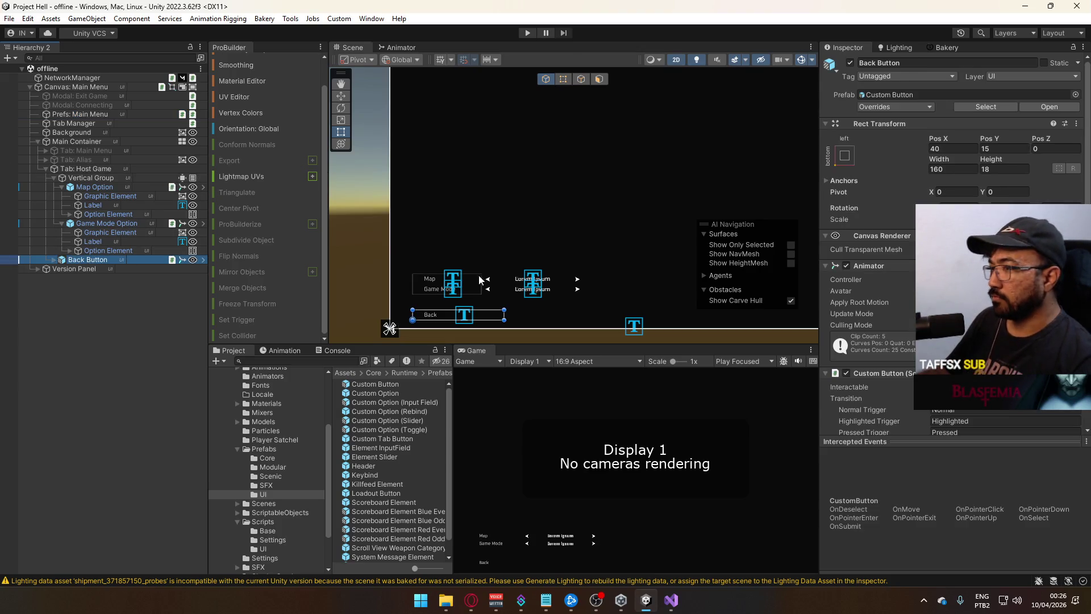
# Set the Back Button's width to 120
pyautogui.moveTo(506, 283)
pyautogui.mouseDown()
pyautogui.moveTo(516, 195)
pyautogui.moveTo(524, 246)
pyautogui.moveTo(483, 223)
pyautogui.moveTo(465, 237)
pyautogui.moveTo(483, 205)
pyautogui.moveTo(521, 182)
pyautogui.moveTo(417, 294)
pyautogui.moveTo(465, 203)
pyautogui.moveTo(464, 221)
pyautogui.moveTo(490, 209)
pyautogui.mouseUp()
pyautogui.press('t')
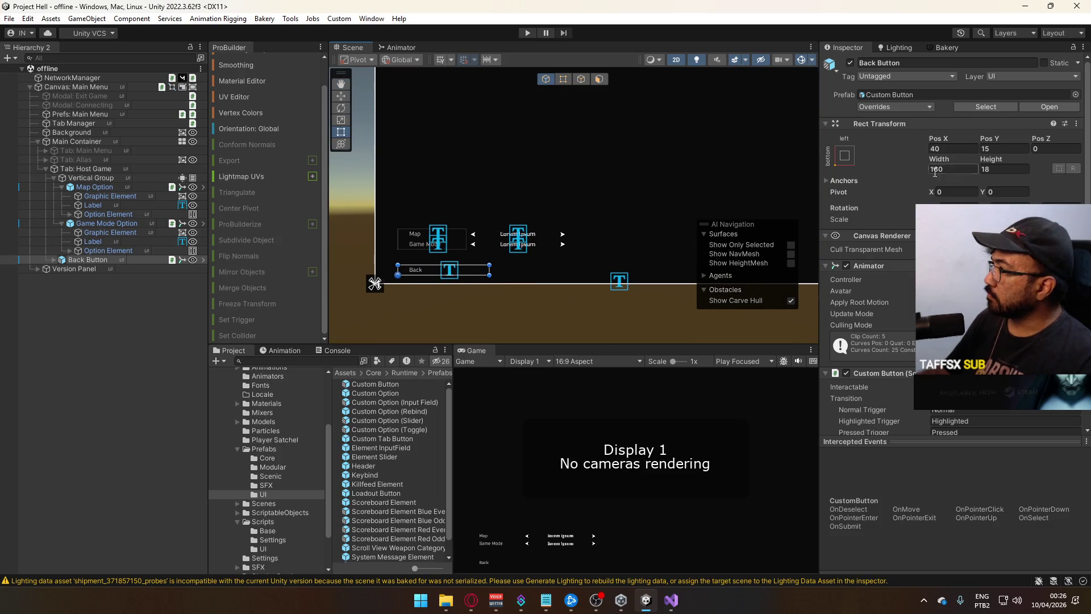
pyautogui.click(948, 169)
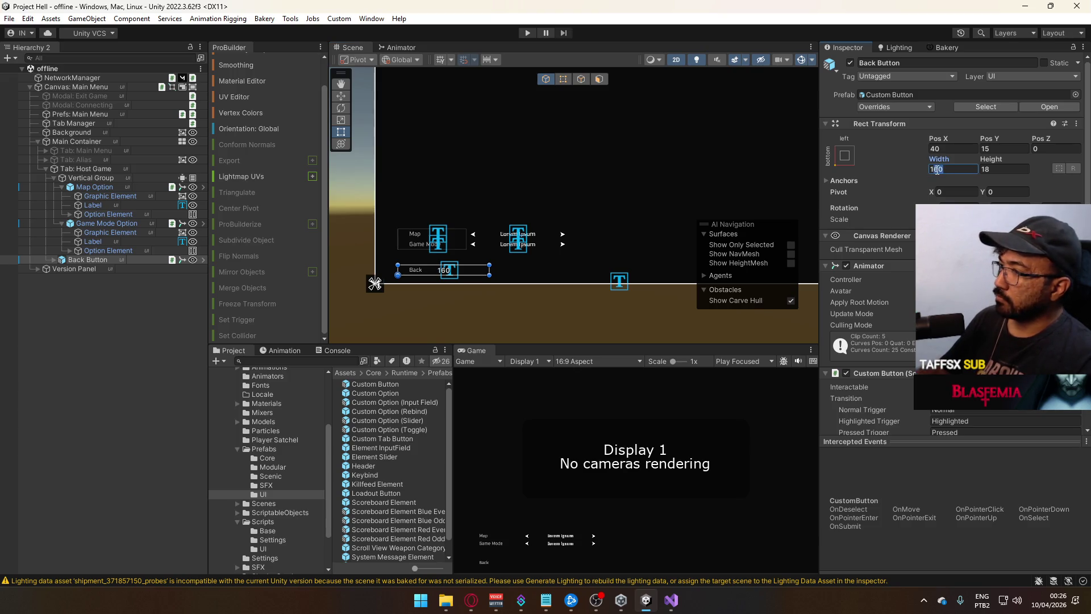
pyautogui.write('2')
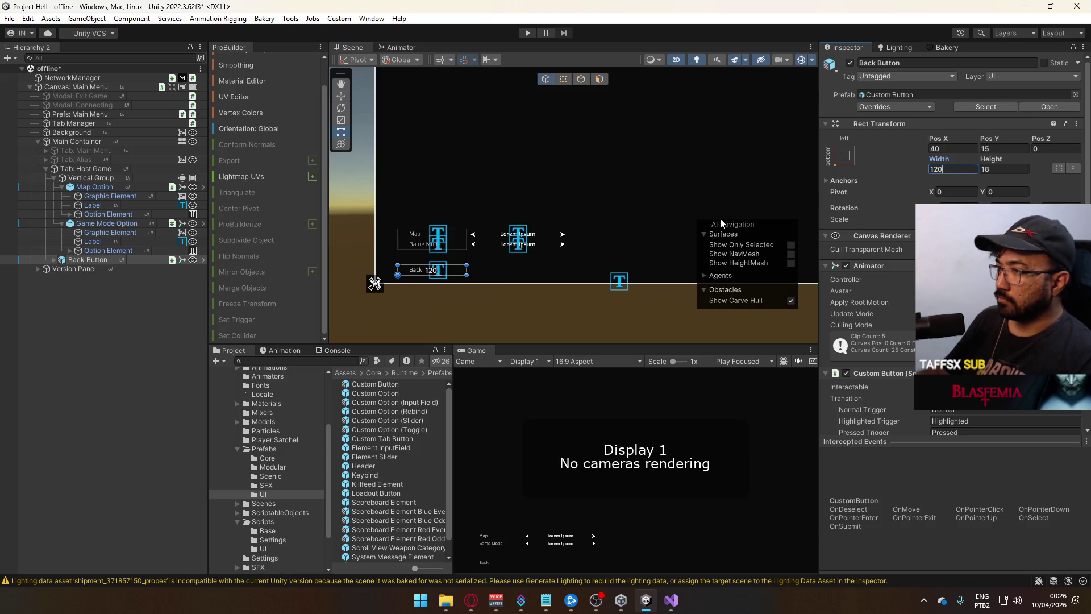
pyautogui.click(101, 259)
# Duplicate the Back Button and move the copy to Pos X 200
pyautogui.hotkey('ctrl', 'd')
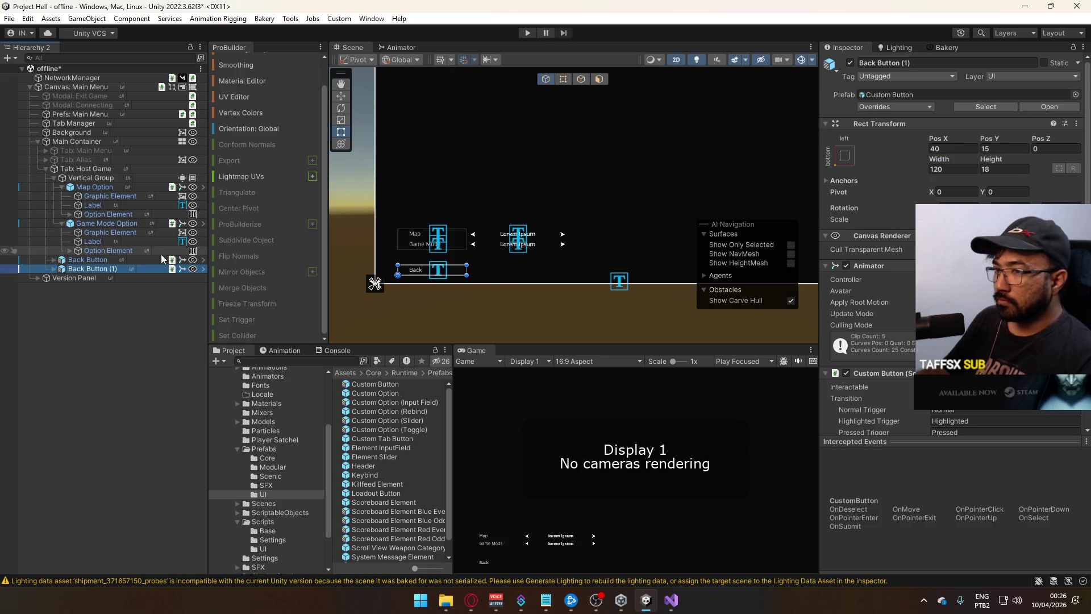
pyautogui.press('w')
pyautogui.moveTo(442, 276)
pyautogui.mouseDown()
pyautogui.moveTo(543, 276)
pyautogui.moveTo(530, 277)
pyautogui.mouseUp()
pyautogui.write('200')
# Change the copied button's Label text to 'Create Match'
pyautogui.click(54, 269)
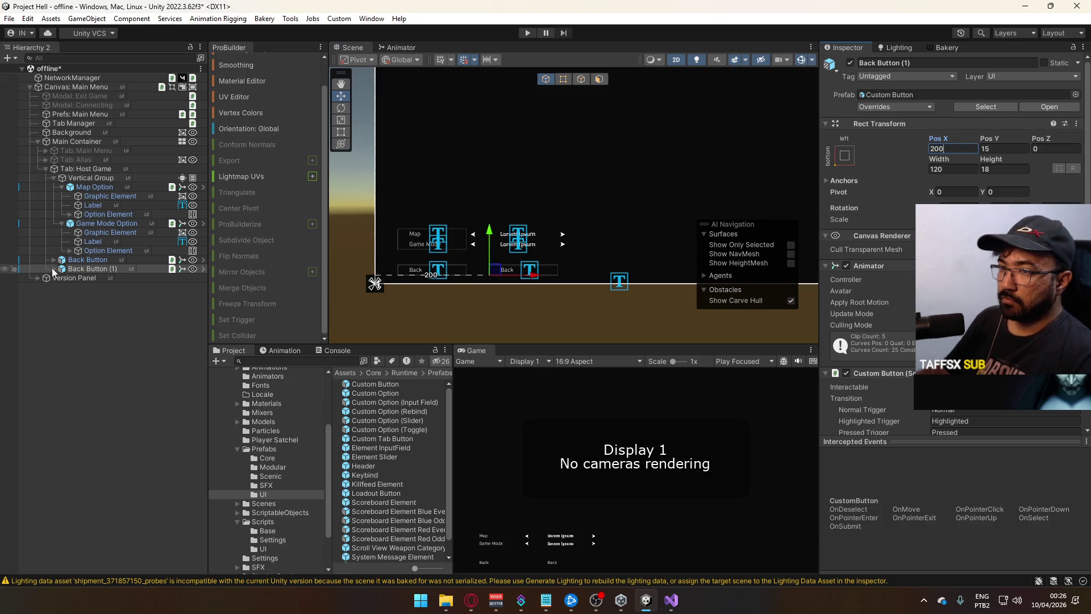
pyautogui.click(85, 287)
pyautogui.click(853, 284)
pyautogui.write('Create Game')
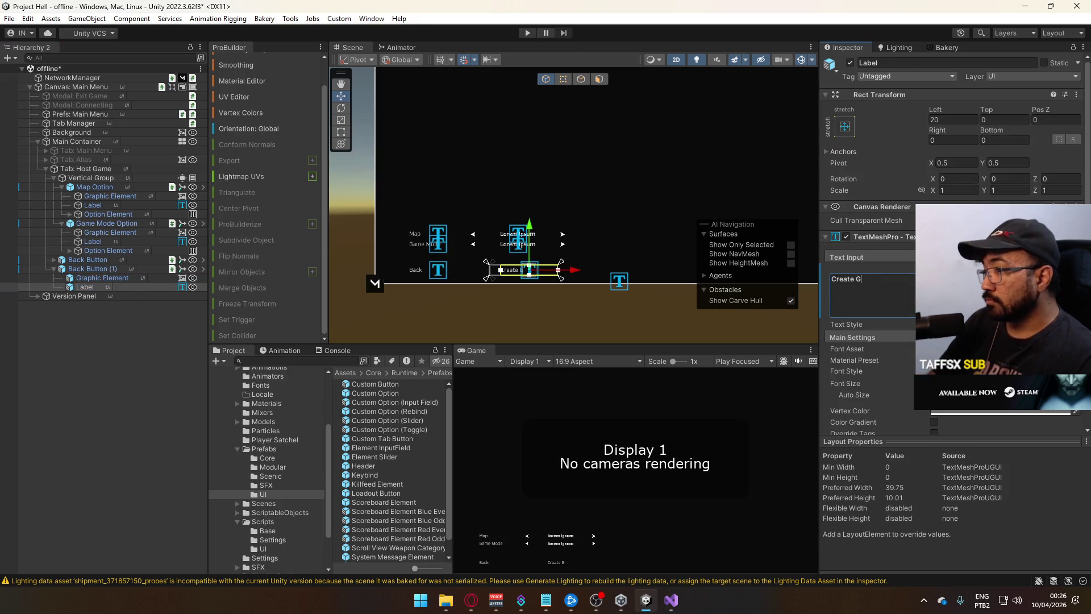
pyautogui.press('BackSpace')
pyautogui.press('BackSpace')
pyautogui.press('BackSpace')
pyautogui.write('Match')
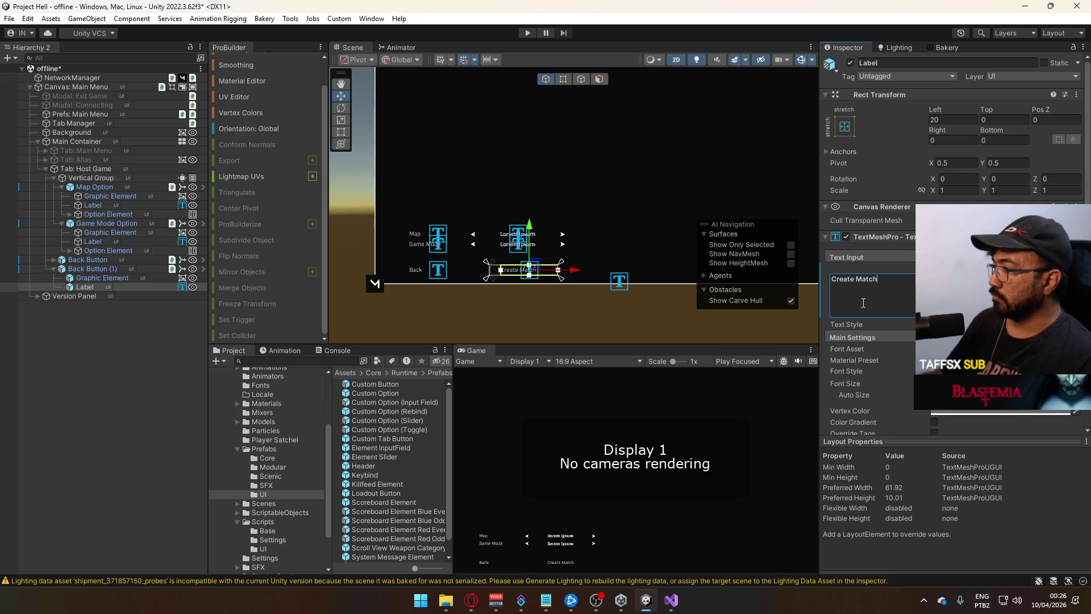
pyautogui.scroll(3, 507, 305)
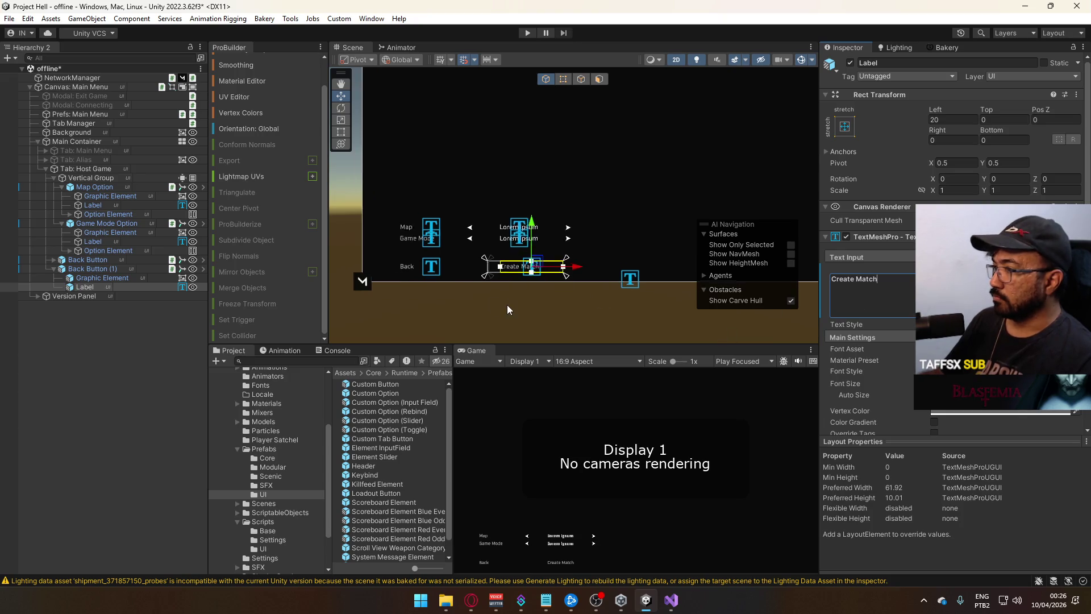
pyautogui.click(93, 359)
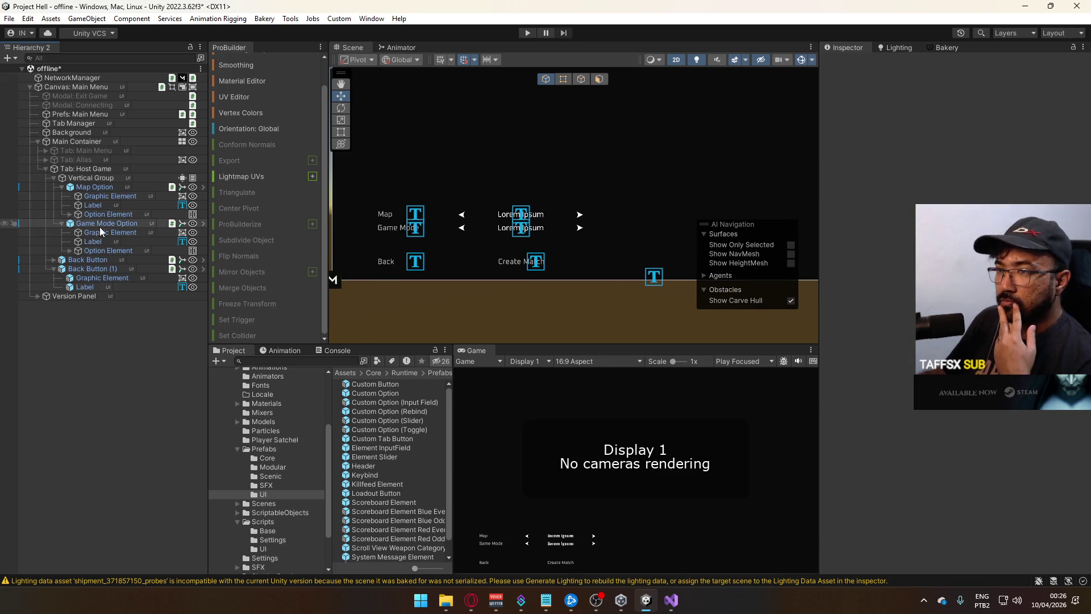
# Locate the NetworkManager's Core SO reference and open the CoreSO script from the Project window
pyautogui.click(69, 78)
pyautogui.click(966, 287)
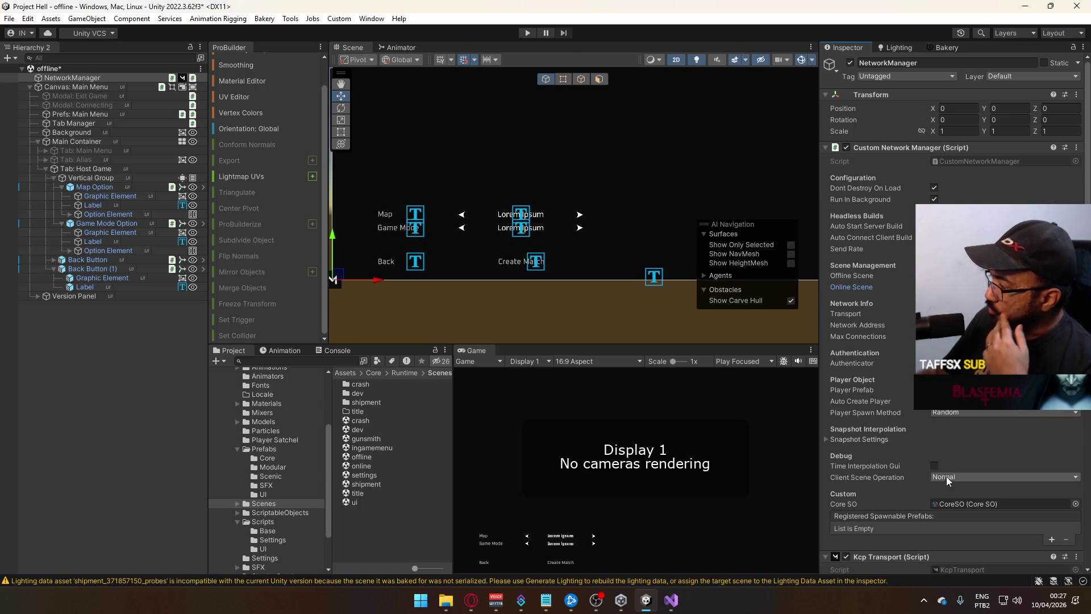
pyautogui.click(959, 504)
pyautogui.click(361, 394)
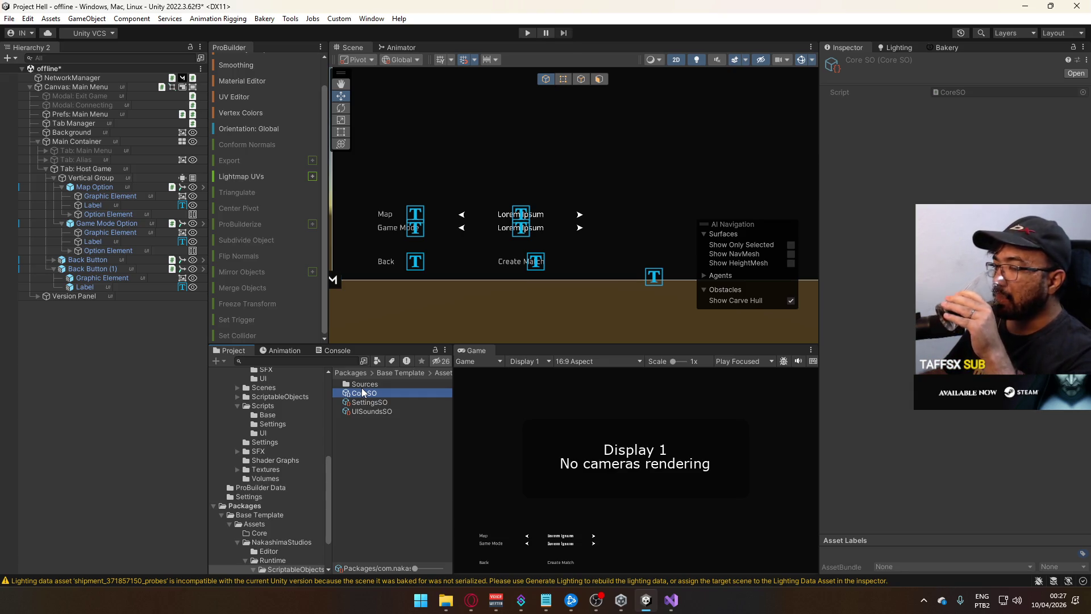
pyautogui.doubleClick(361, 392)
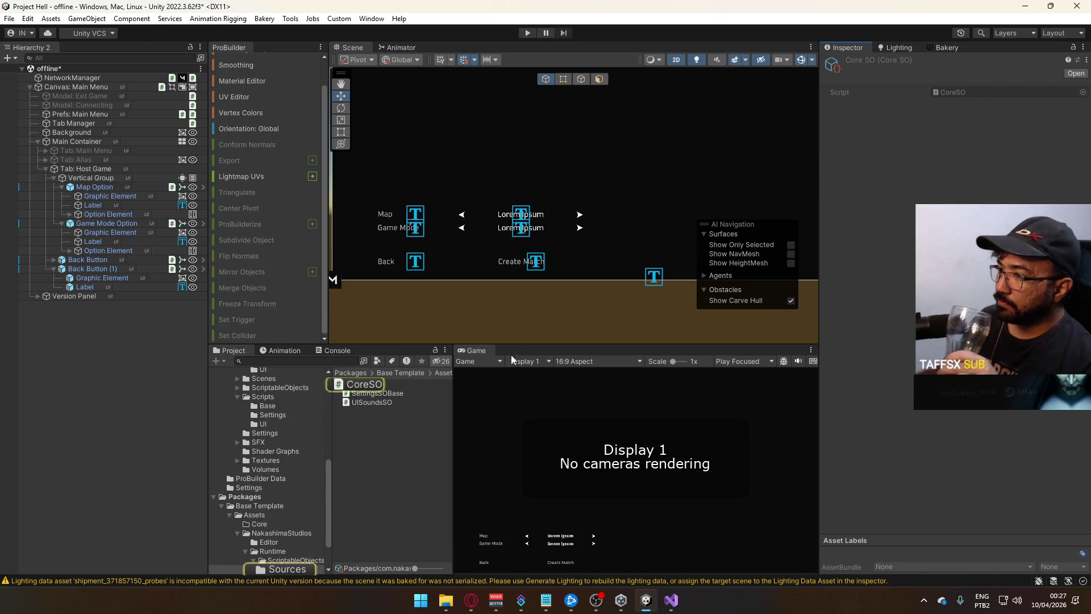
# Skim CoreSO.cs's scene-loading code, then back in Unity collapse the Packages folder
pyautogui.scroll(-4, 722, 380)
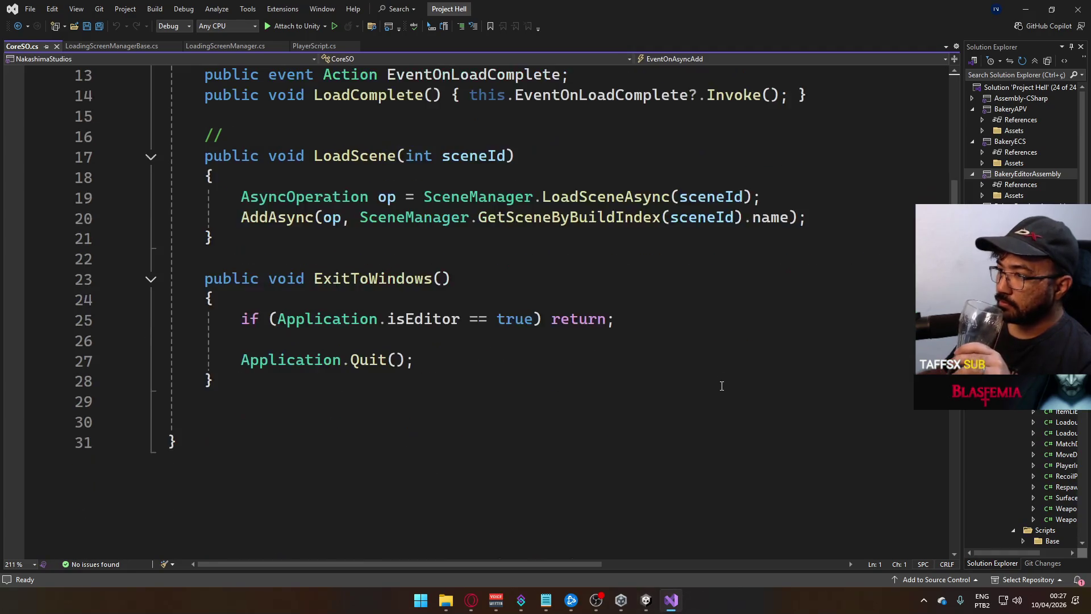
pyautogui.scroll(4, 604, 314)
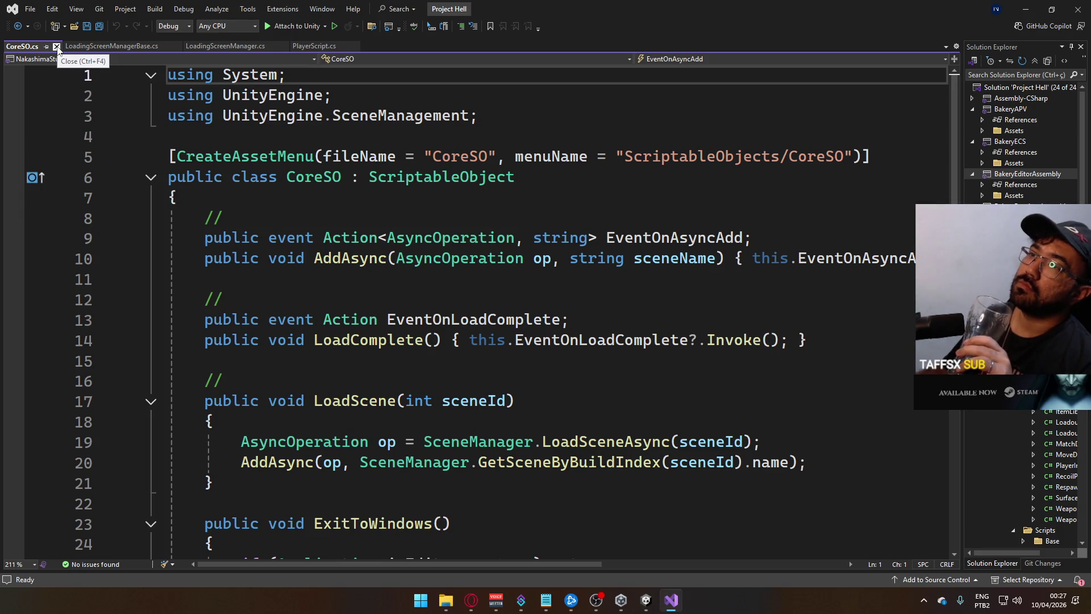
pyautogui.click(648, 598)
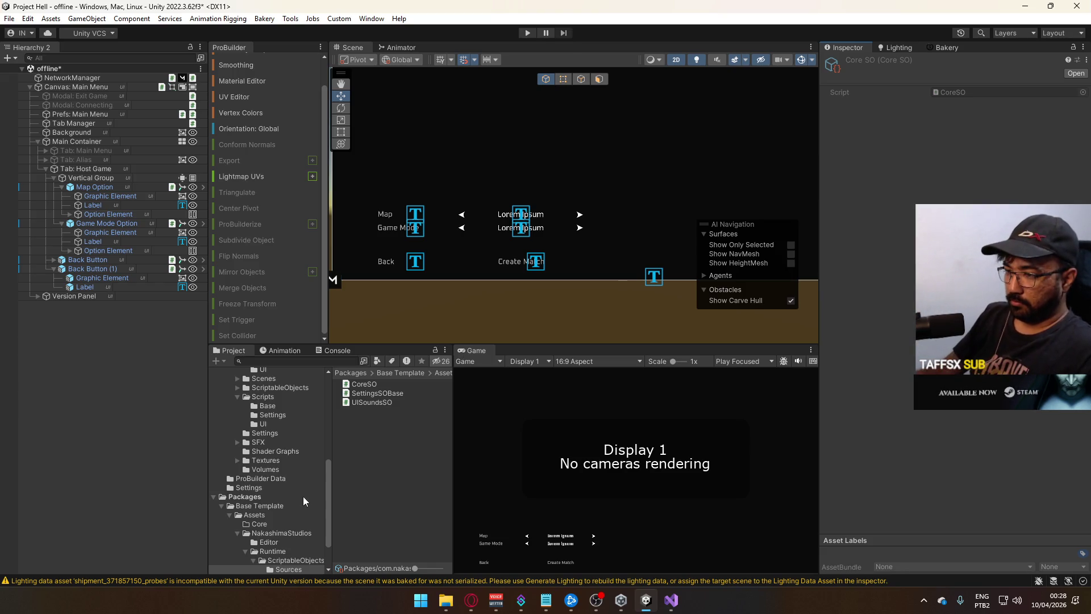
pyautogui.click(214, 496)
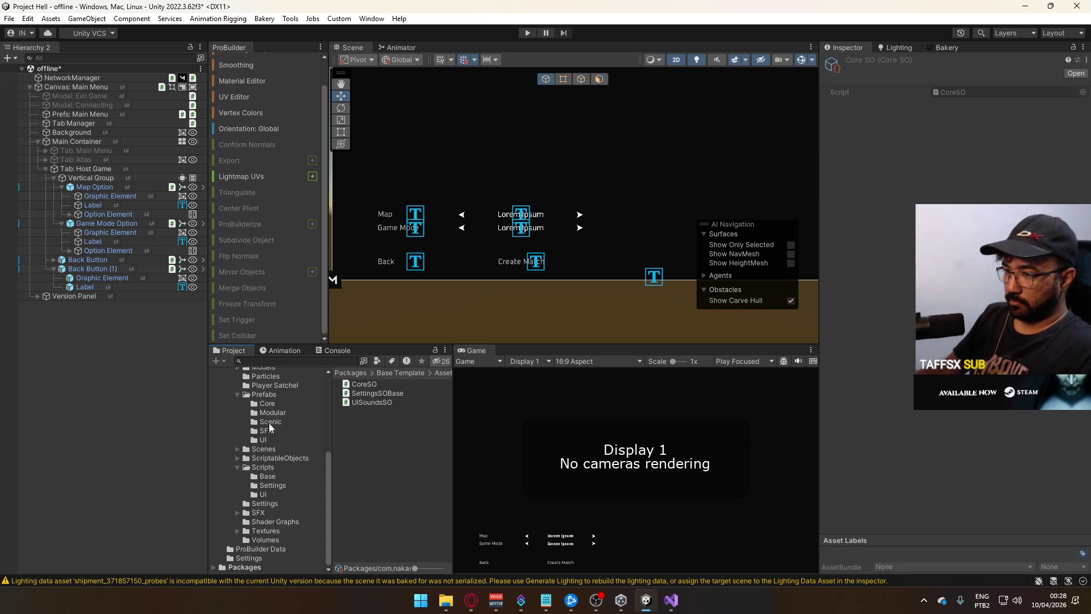
# Open the crash scene from the Scenes folder and delete the empty GameObject under Map
pyautogui.click(273, 396)
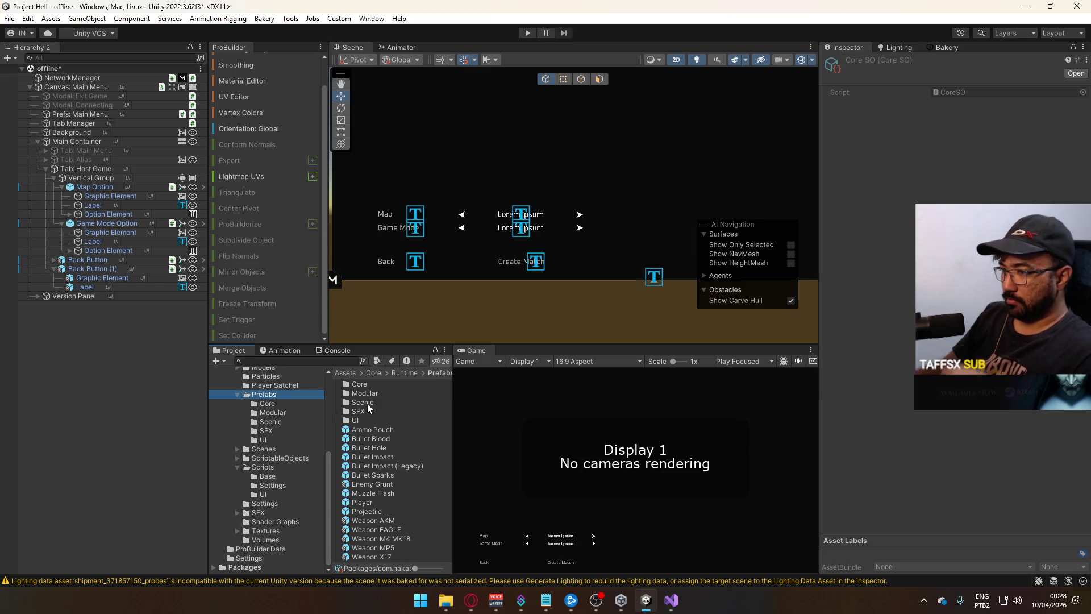
pyautogui.click(282, 450)
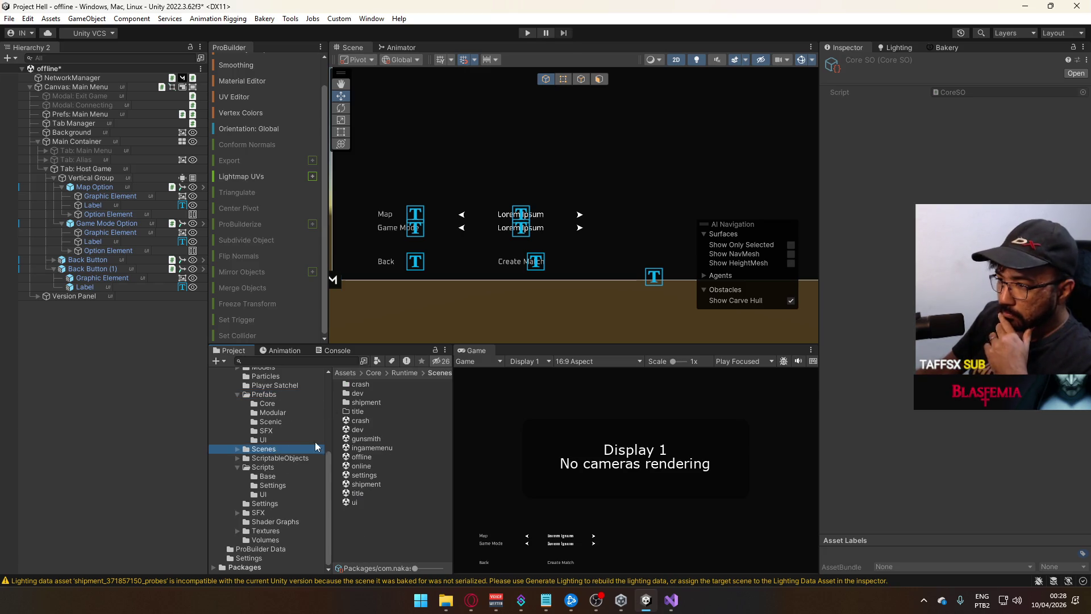
pyautogui.doubleClick(368, 422)
pyautogui.click(500, 300)
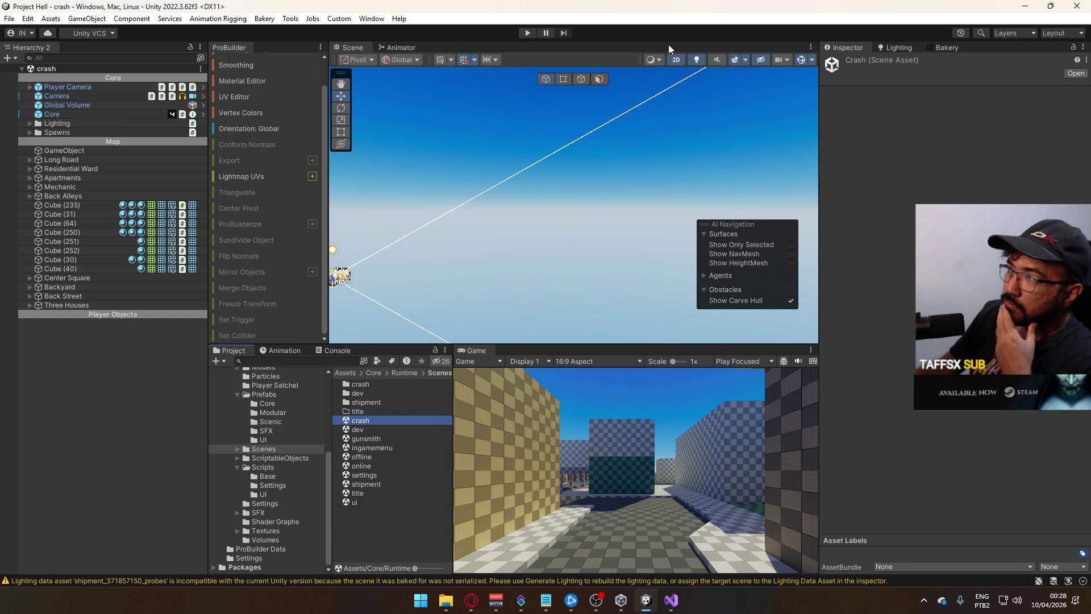
pyautogui.click(591, 83)
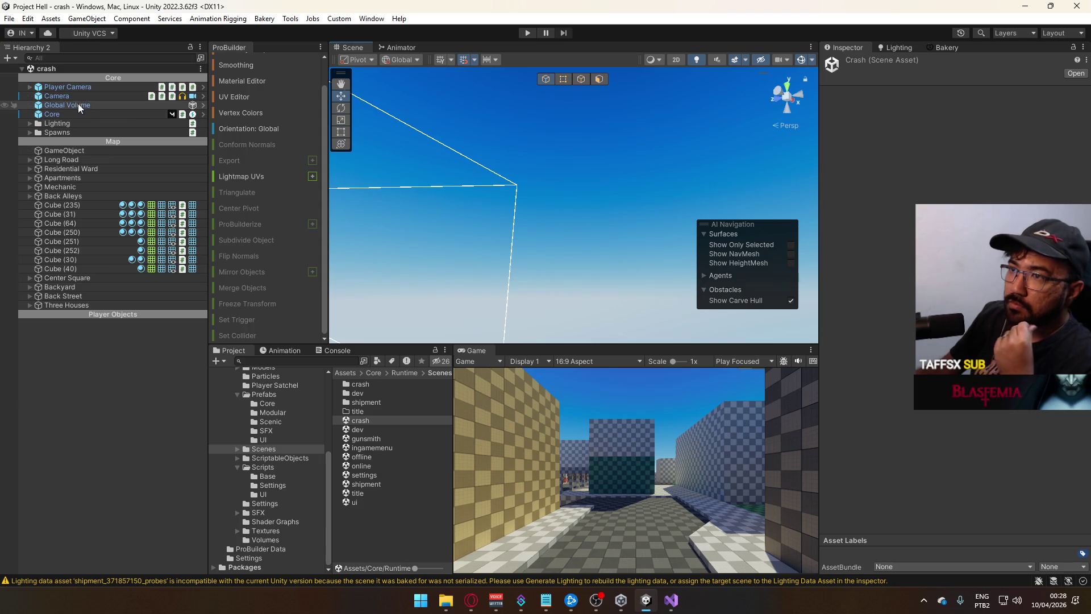
pyautogui.click(86, 154)
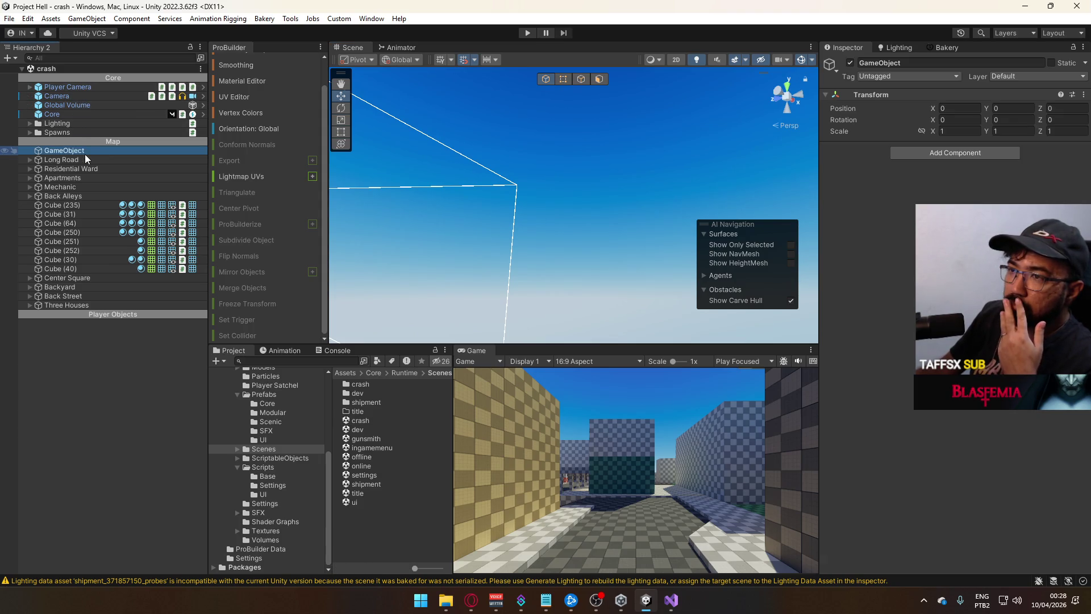
pyautogui.press('Delete')
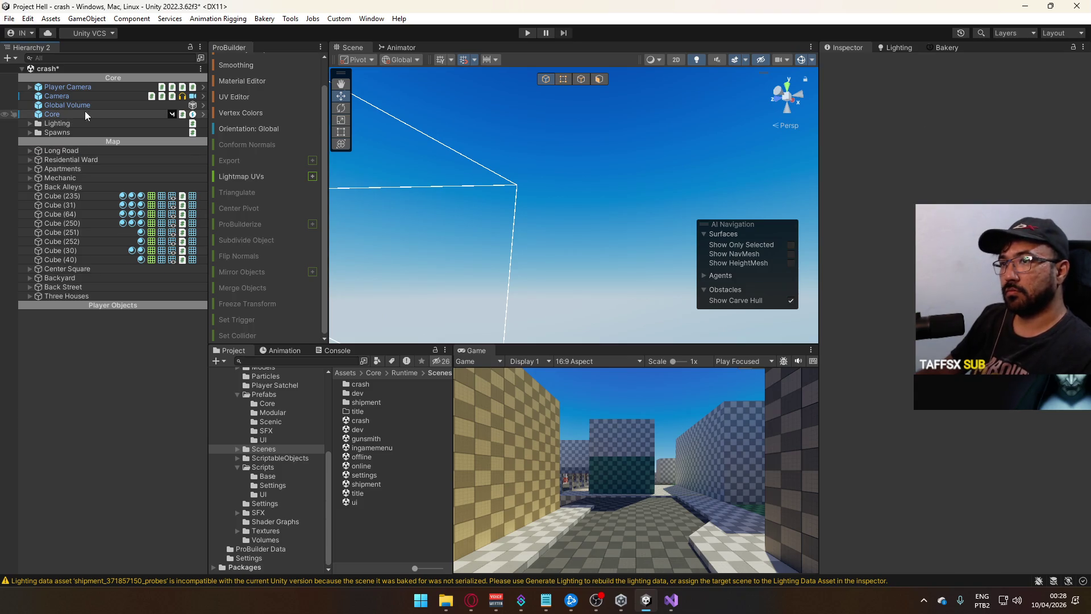
# Select Core, follow its Director reference to the MatchDirectorSO asset, then locate its script
pyautogui.click(83, 114)
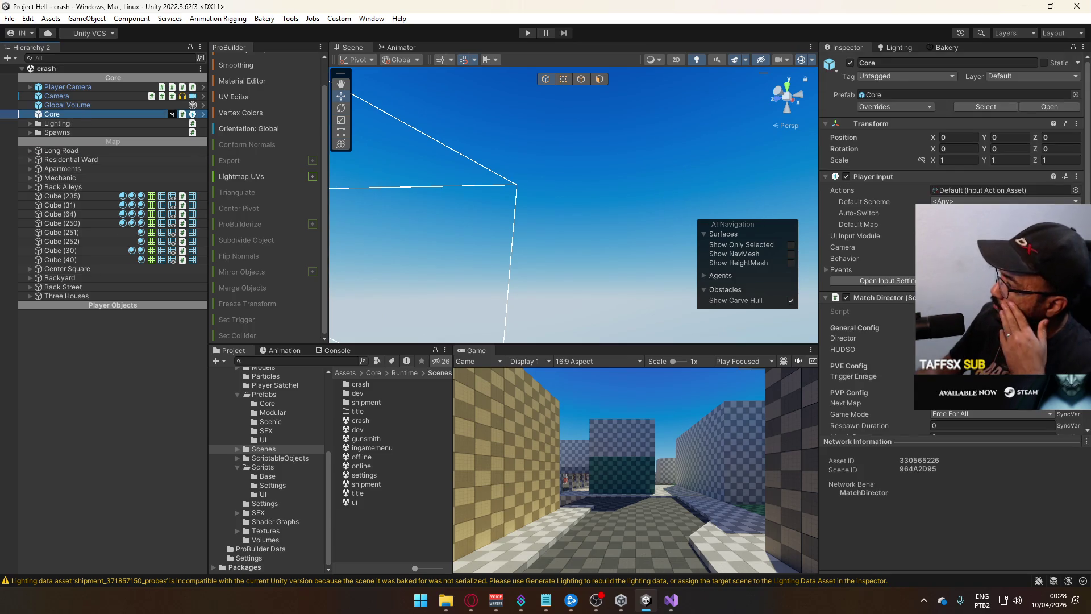
pyautogui.scroll(-3, 875, 245)
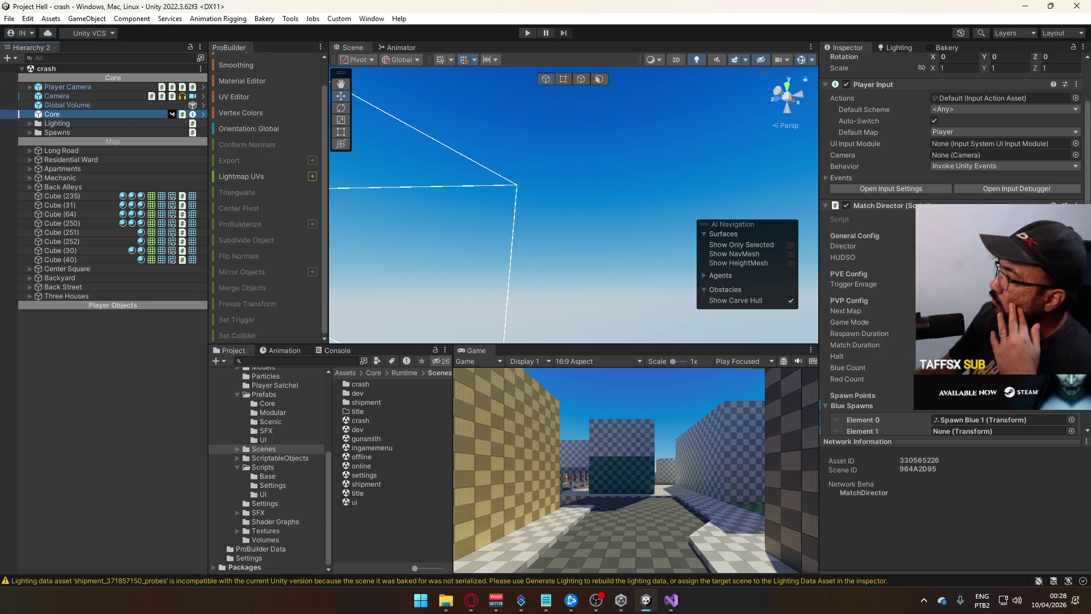
pyautogui.click(978, 246)
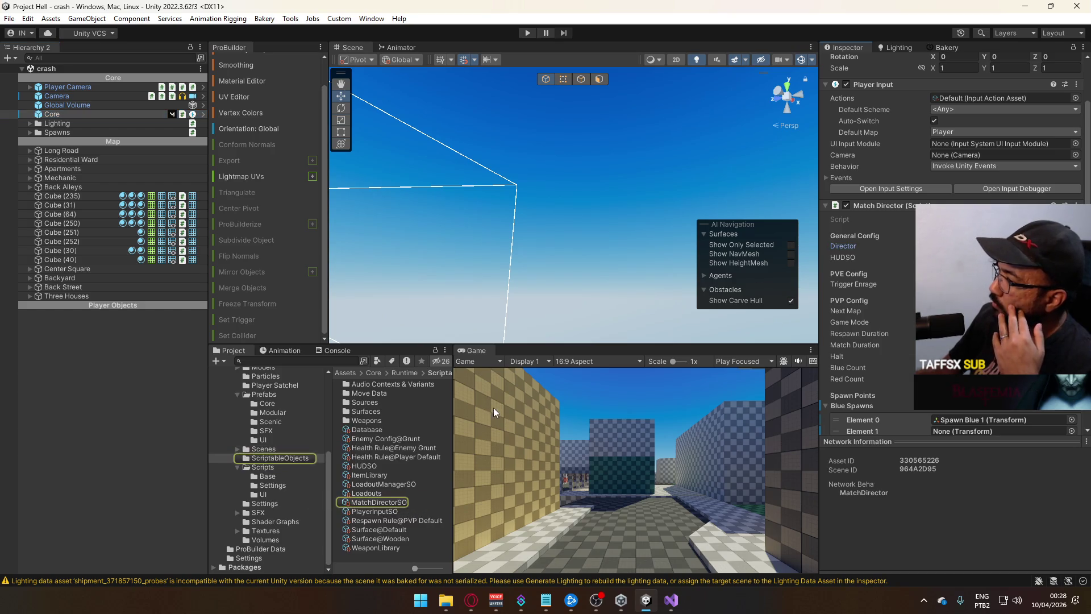
pyautogui.click(391, 500)
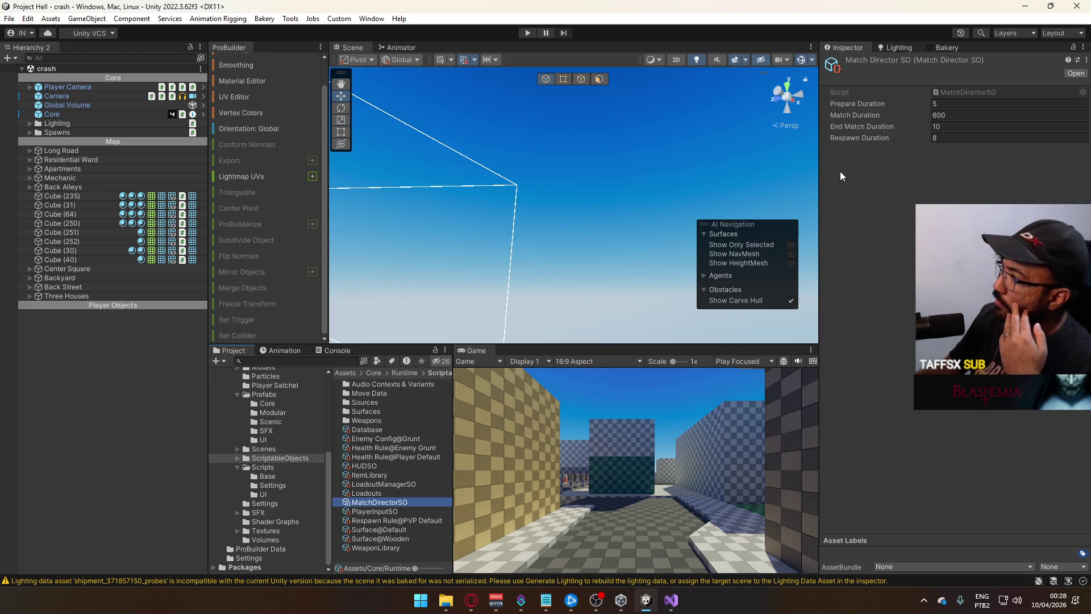
pyautogui.click(951, 96)
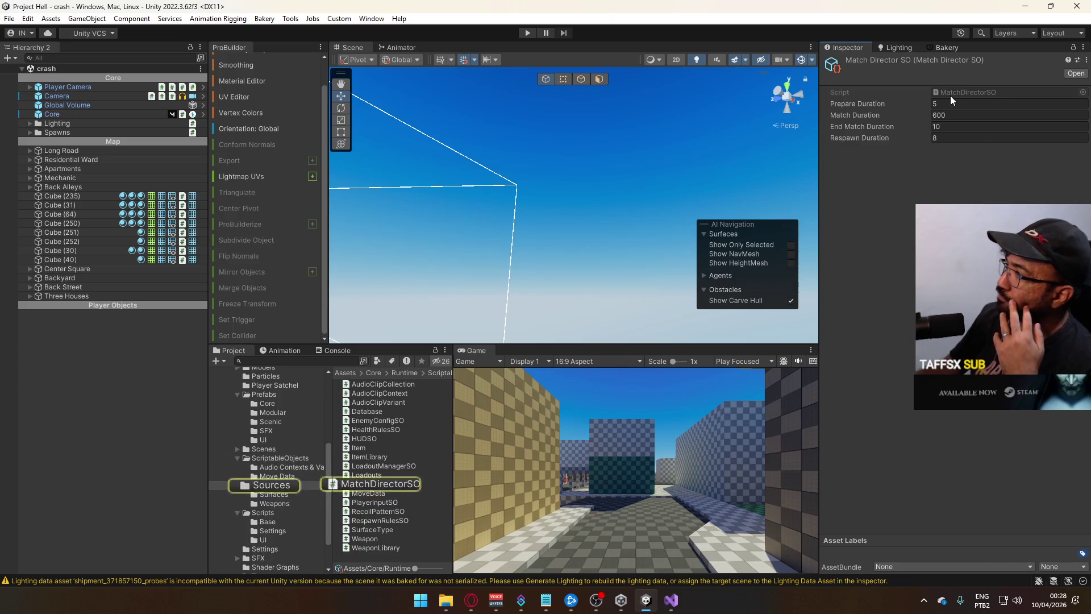
# Insert blank lines above the [CreateAssetMenu] attribute in MatchDirectorSO.cs
pyautogui.click(551, 263)
pyautogui.click(495, 193)
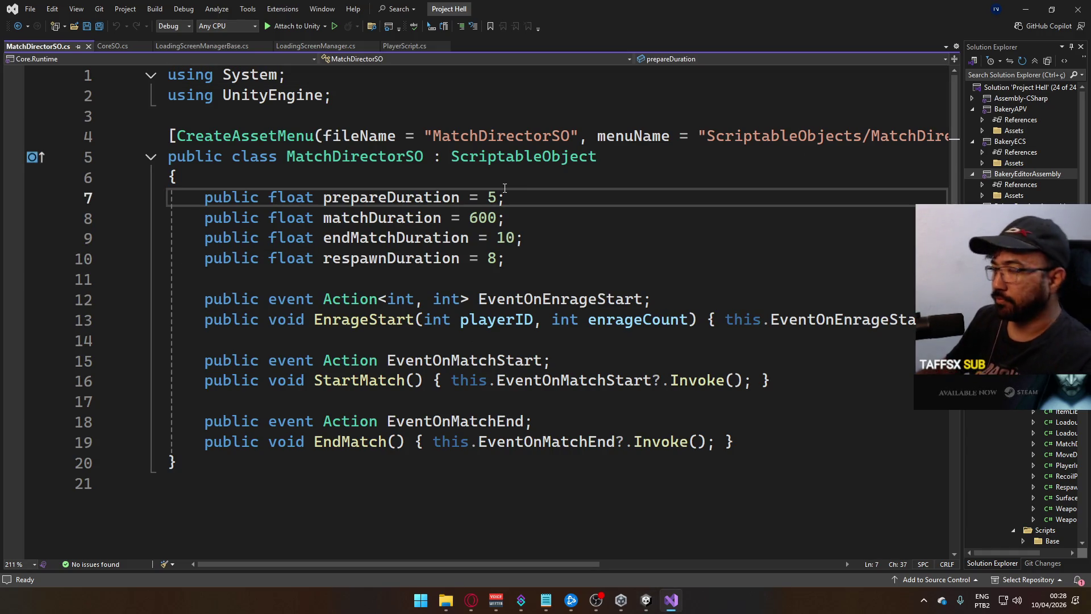
pyautogui.press('Up')
pyautogui.press('Up')
pyautogui.press('Up')
pyautogui.press('Home')
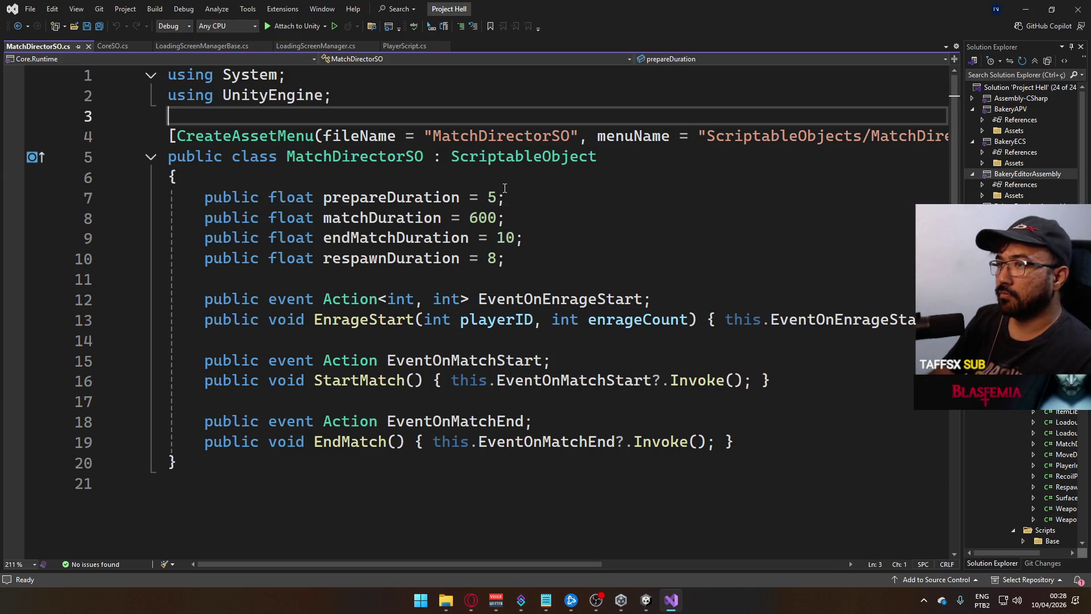
pyautogui.press('Return')
pyautogui.press('Return')
pyautogui.press('Up')
pyautogui.press('Up')
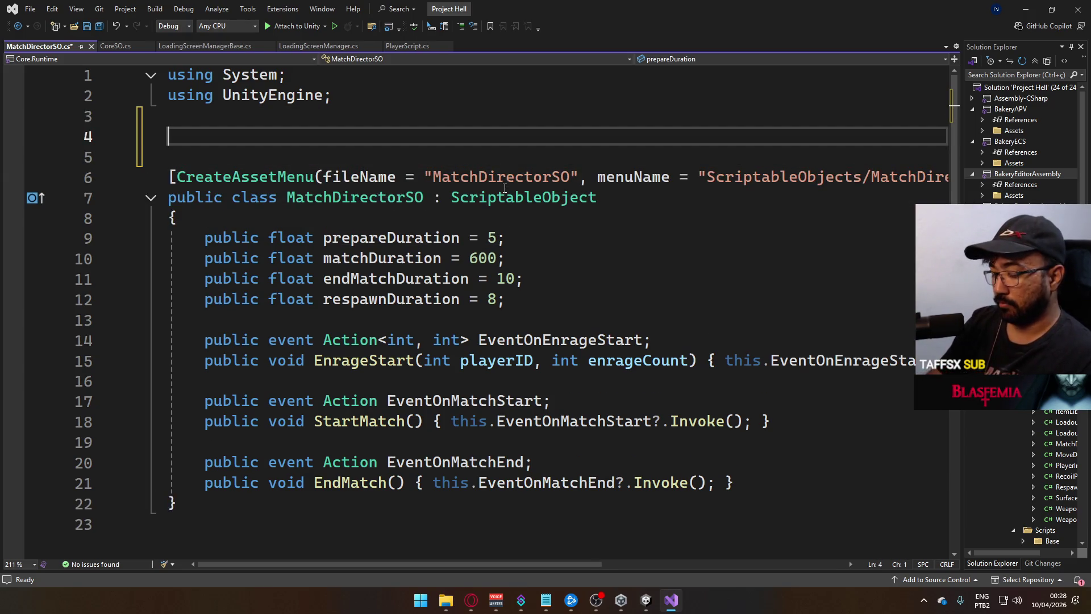
pyautogui.hotkey('ctrl', 'g')
pyautogui.write('a')
pyautogui.press('Escape')
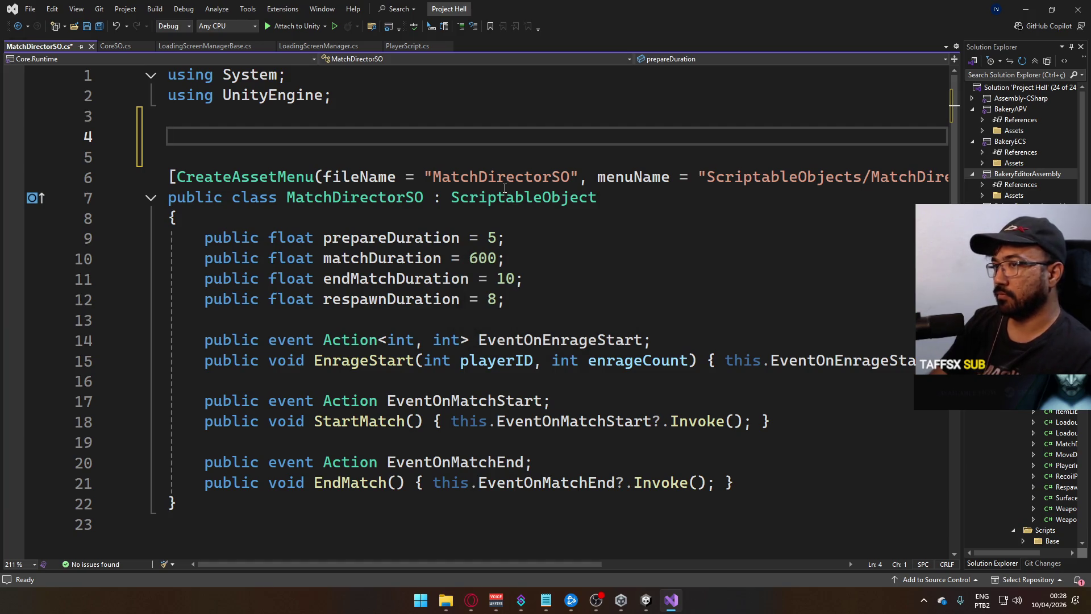
# Save MatchDirectorSO.cs, let Unity recompile, then start a text search in Visual Studio
pyautogui.hotkey('ctrl', 's')
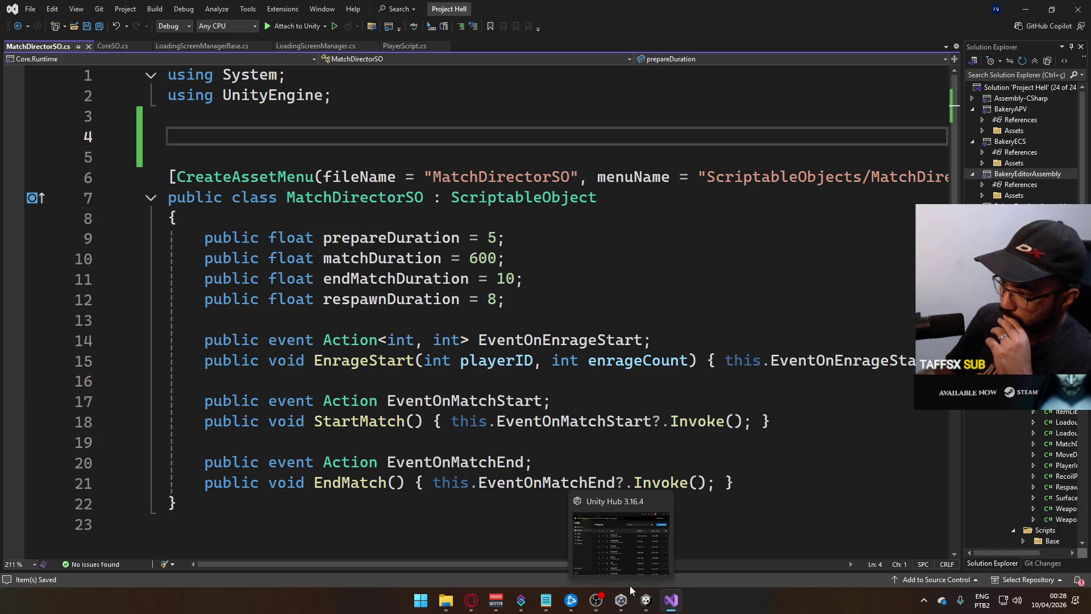
pyautogui.moveTo(643, 596)
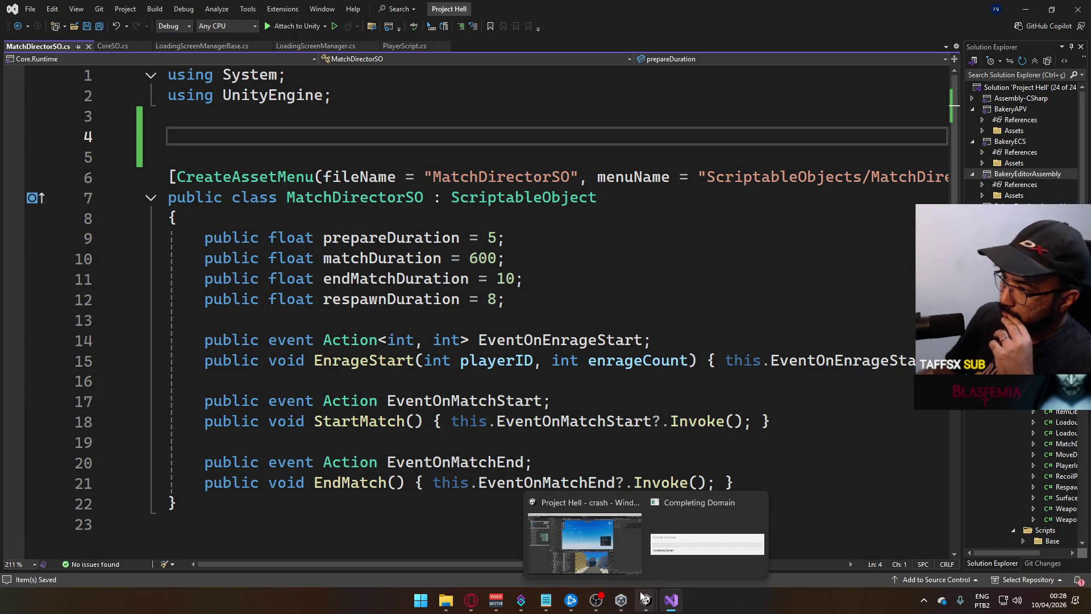
pyautogui.hotkey('alt', 'Tab')
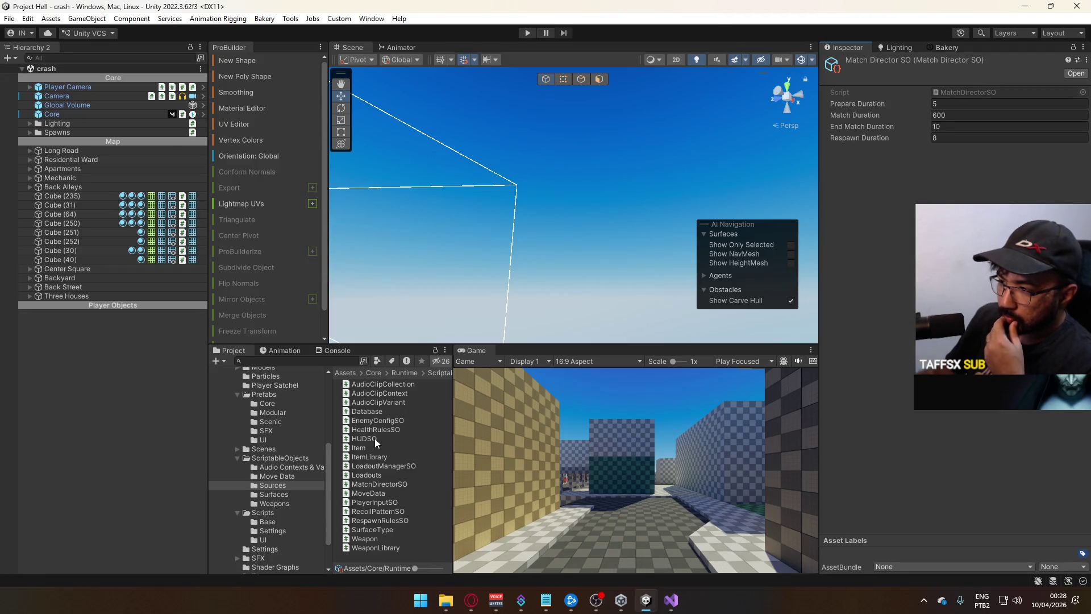
pyautogui.click(672, 599)
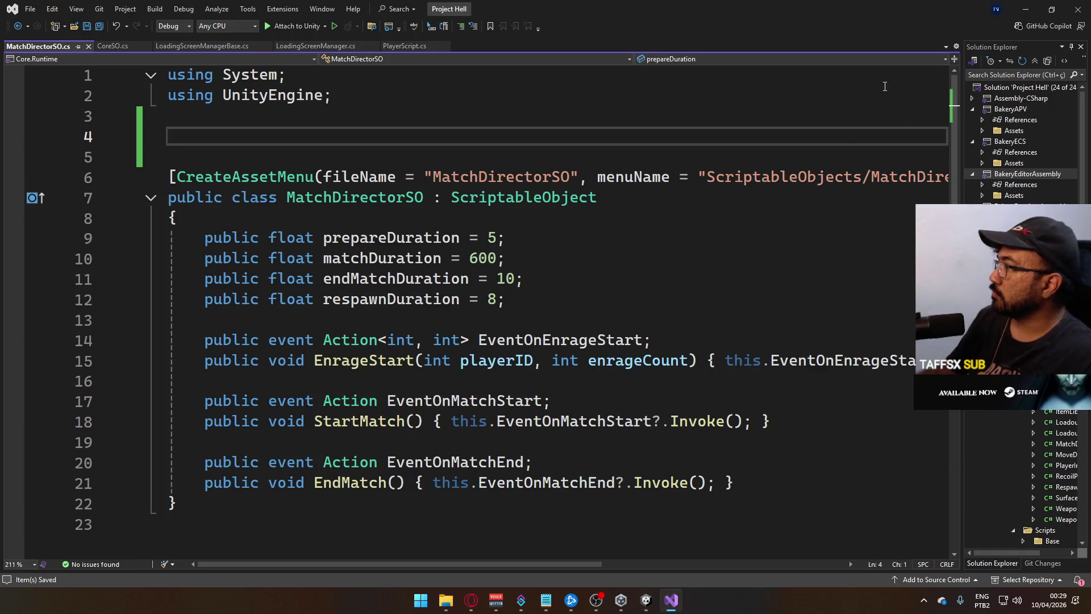
pyautogui.hotkey('ctrl', 'f')
pyautogui.click(761, 114)
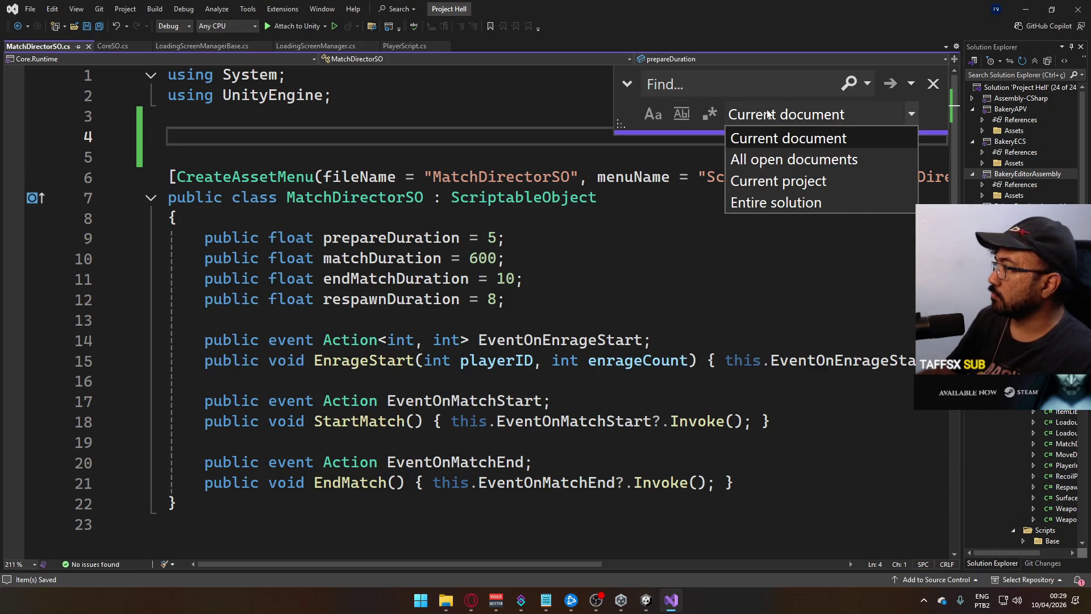
# Search the entire solution for GameMode and jump to the match on line 910
pyautogui.click(784, 202)
pyautogui.write('GameMode')
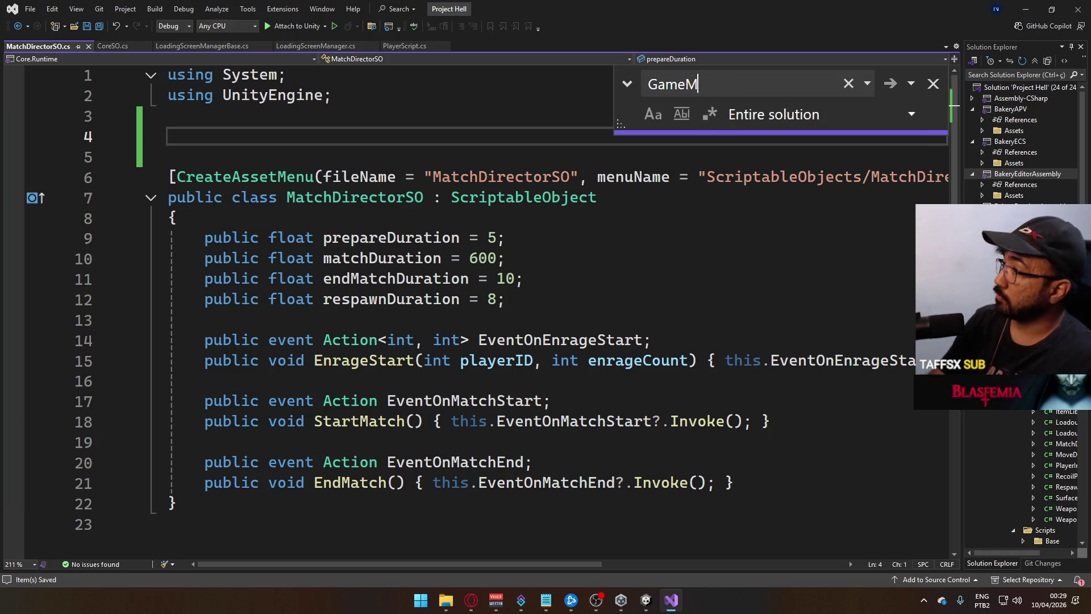
pyautogui.press('Return')
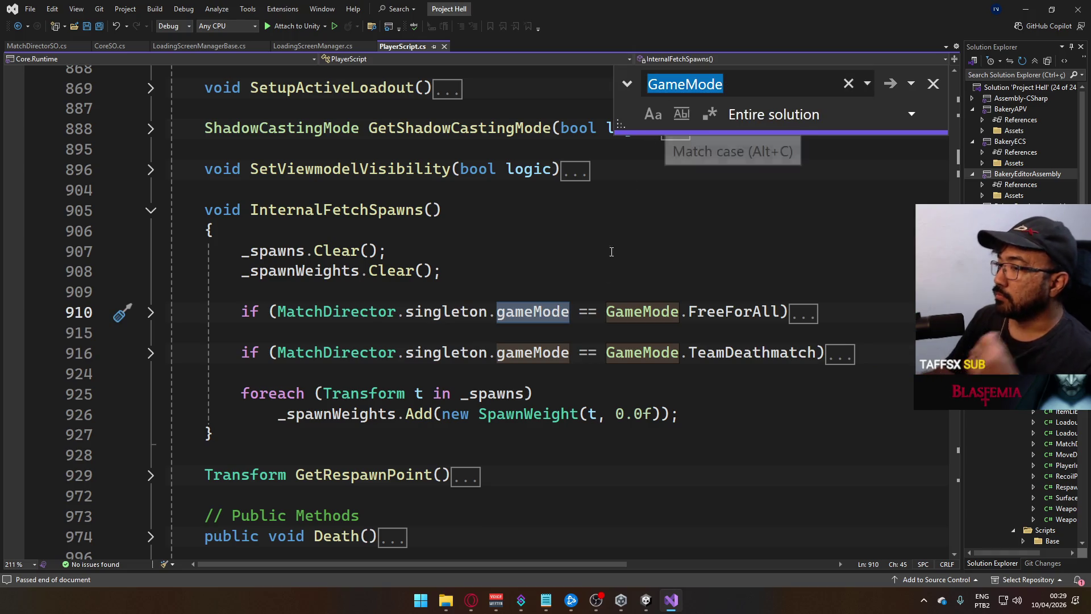
pyautogui.scroll(14, 663, 348)
pyautogui.scroll(15, 663, 347)
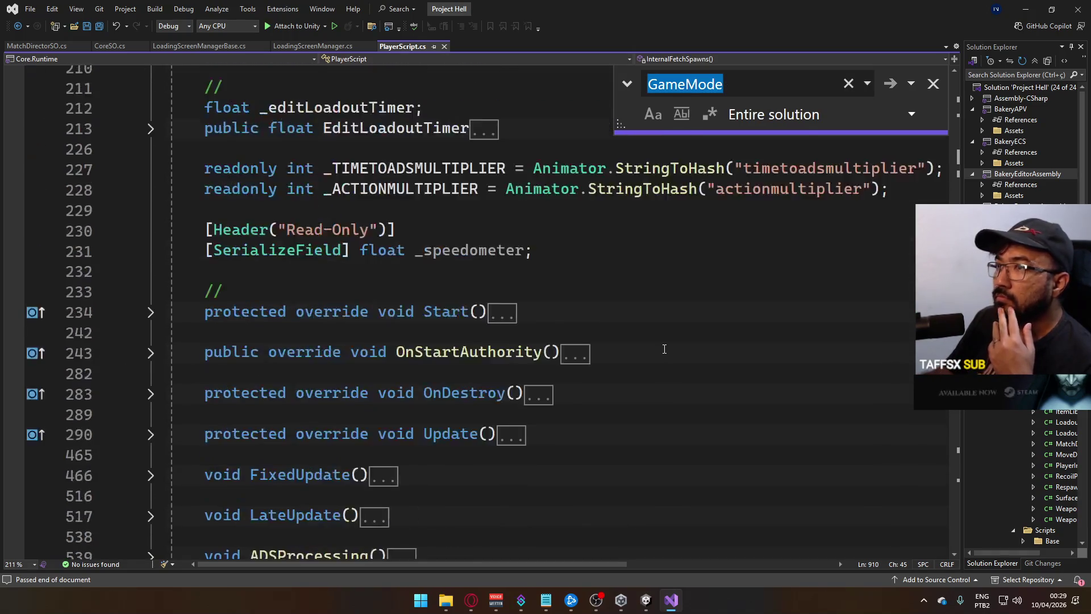
pyautogui.scroll(10, 663, 347)
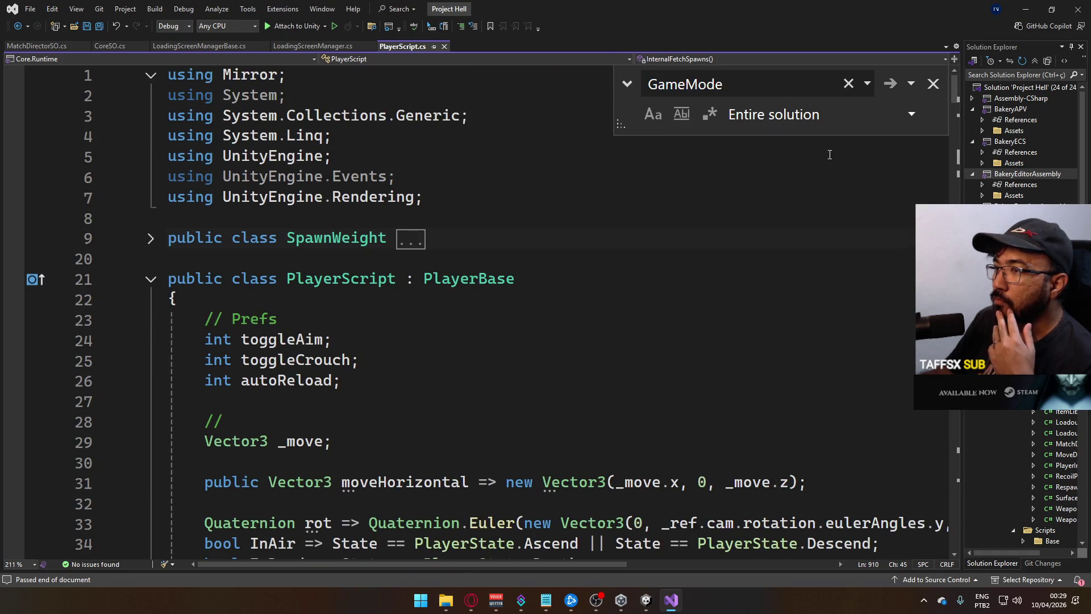
pyautogui.click(891, 85)
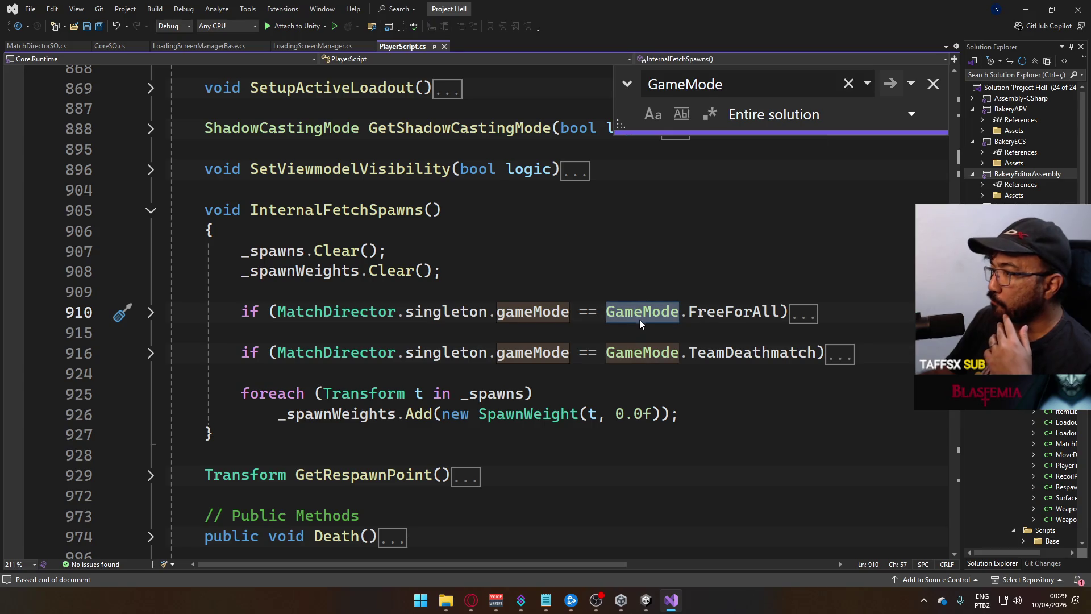
# Go to GameMode's definition and cut the whole enum out of MatchDirector.cs
pyautogui.rightClick(640, 319)
pyautogui.click(701, 355)
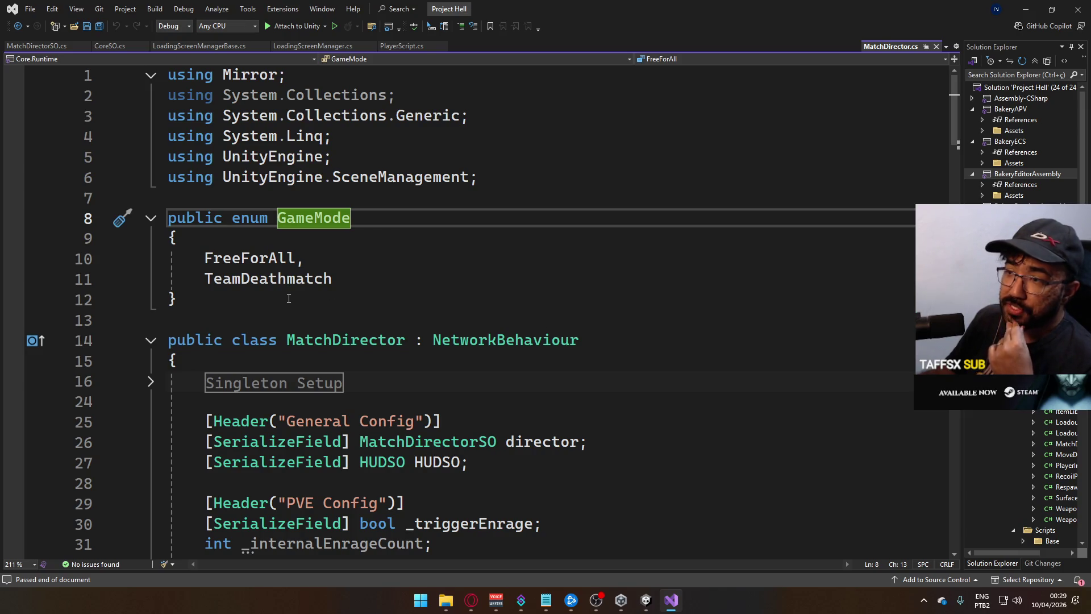
pyautogui.moveTo(289, 298)
pyautogui.mouseDown()
pyautogui.moveTo(171, 239)
pyautogui.moveTo(168, 219)
pyautogui.mouseUp()
pyautogui.hotkey('ctrl', 'c')
pyautogui.press('Delete')
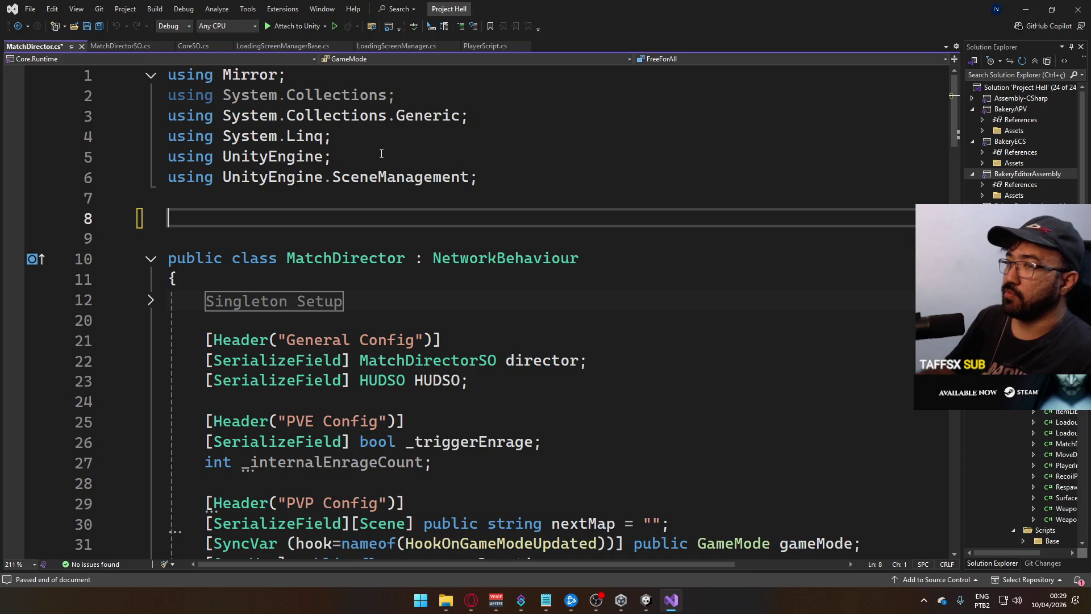
# Save a tidied MatchDirector.cs, paste the GameMode enum into MatchDirectorSO.cs, and add Domination
pyautogui.press('BackSpace')
pyautogui.press('Delete')
pyautogui.hotkey('ctrl', 's')
pyautogui.click(122, 46)
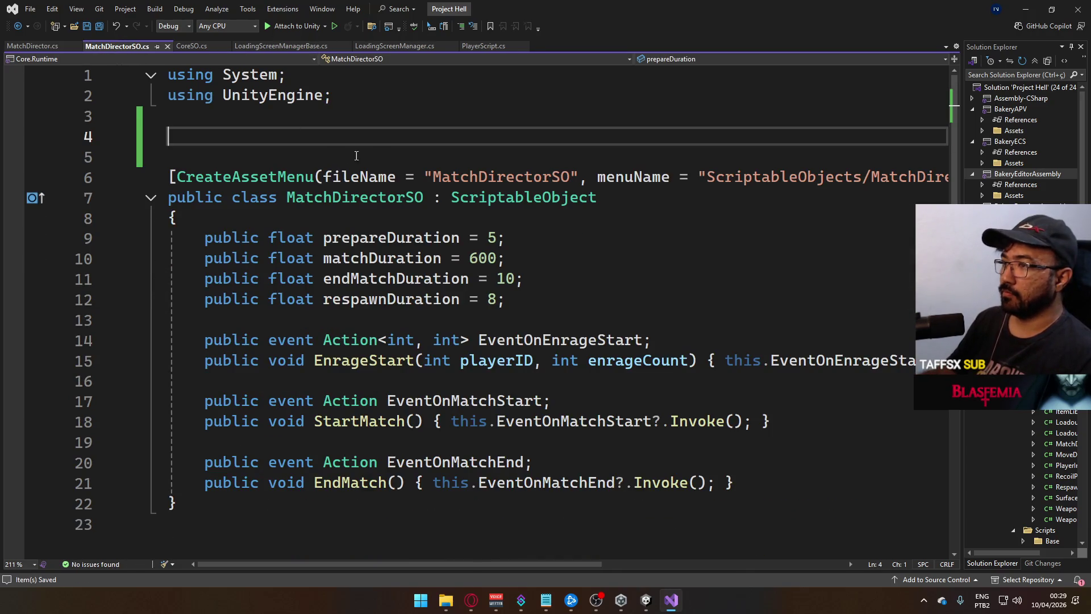
pyautogui.hotkey('ctrl', 'v')
pyautogui.click(364, 187)
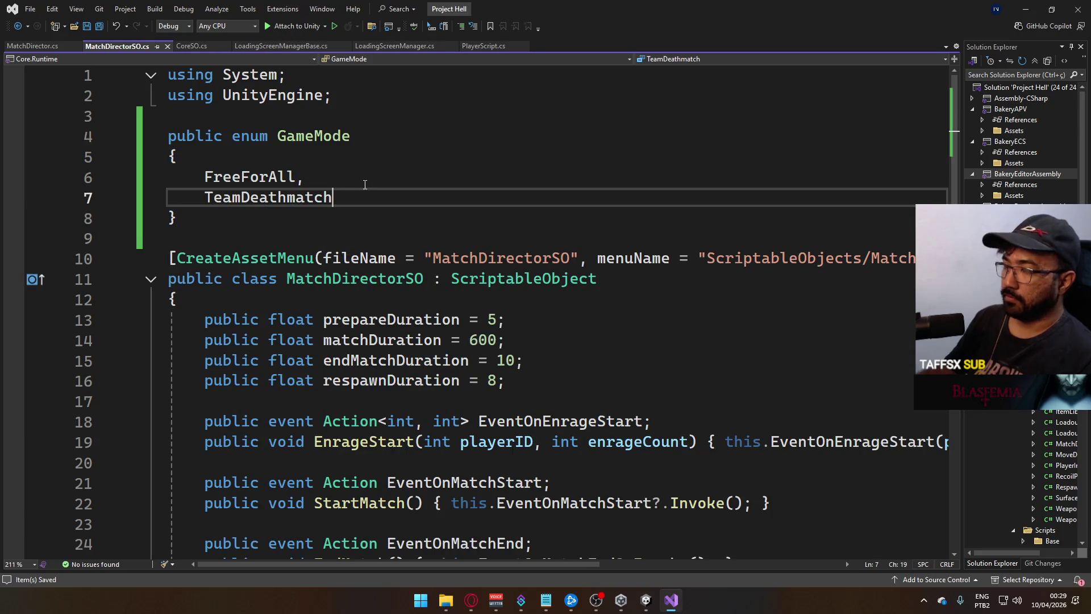
pyautogui.write(',')
pyautogui.press('Return')
pyautogui.write('D')
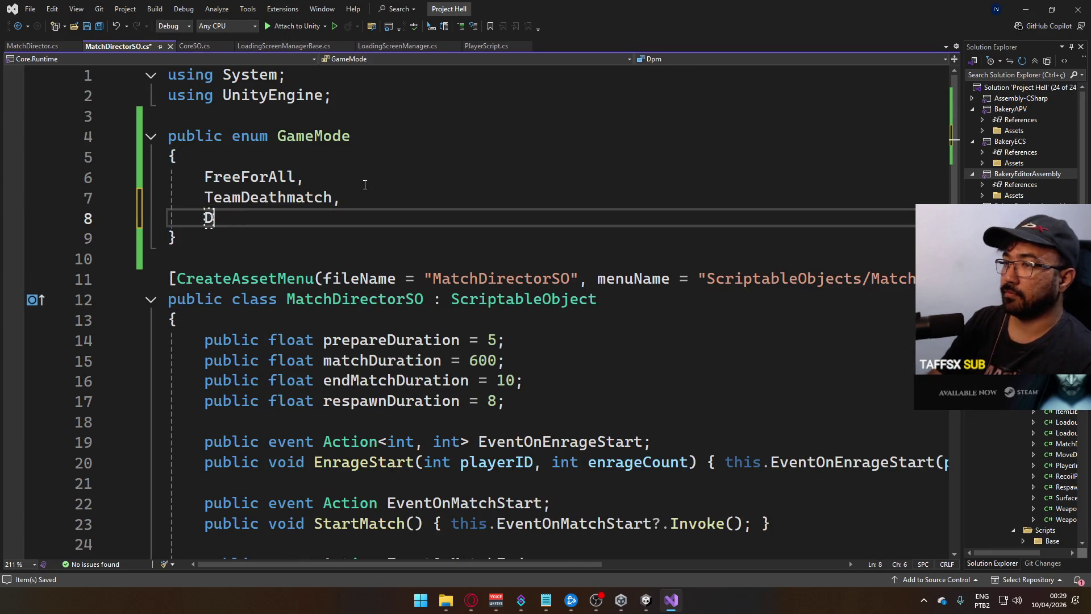
pyautogui.write('omination')
pyautogui.hotkey('ctrl', 's')
# Add a 'public GameMode gameMode;' field after respawnDuration and save the file
pyautogui.click(554, 397)
pyautogui.scroll(-1, 554, 396)
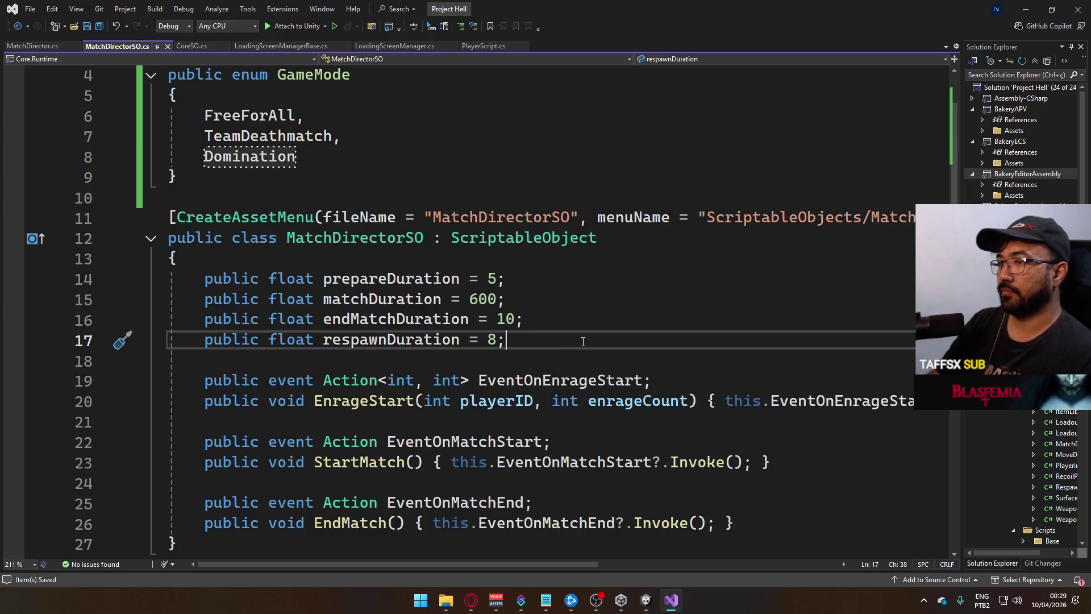
pyautogui.press('Return')
pyautogui.press('Return')
pyautogui.write('pu')
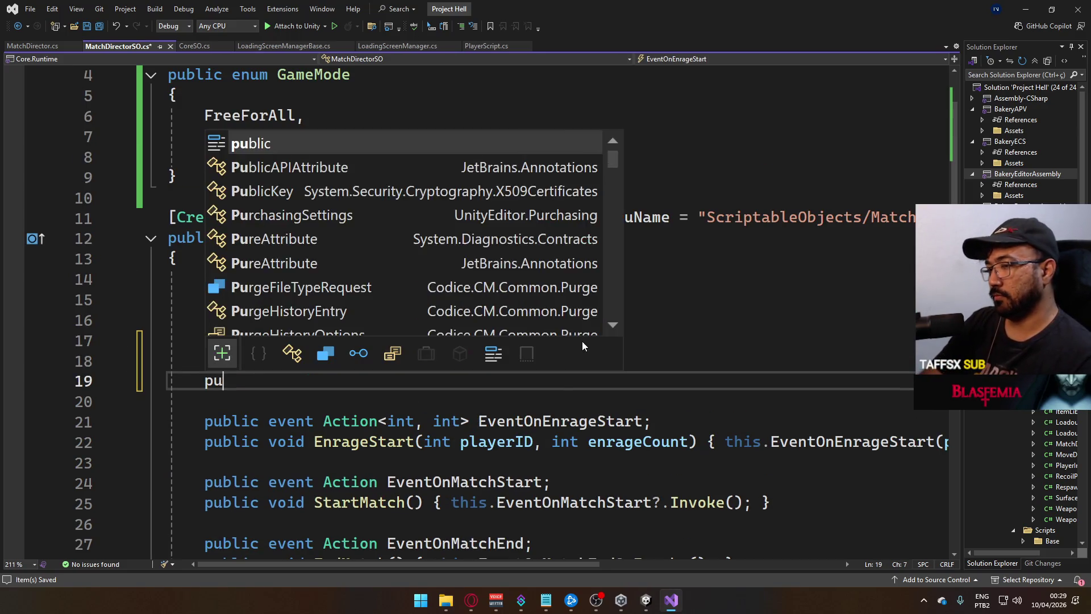
pyautogui.write('blic float')
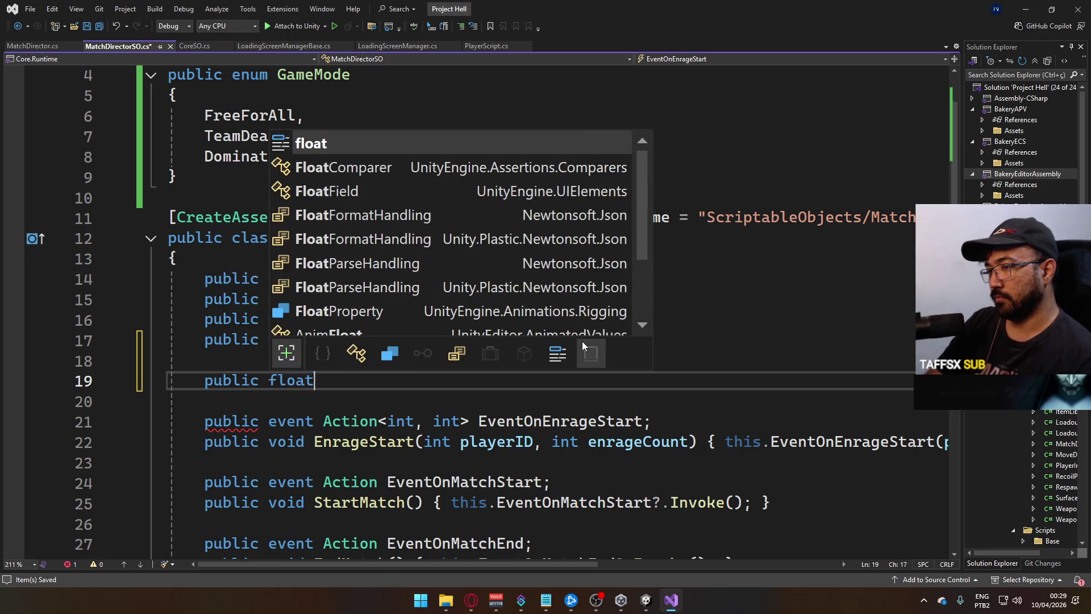
pyautogui.write(' game')
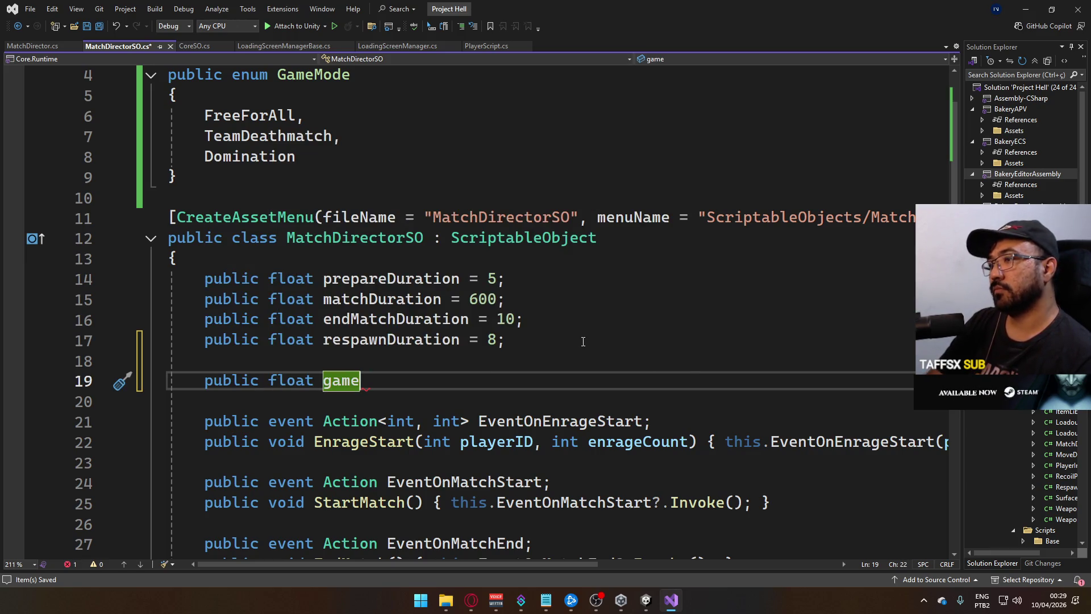
pyautogui.write('Mo')
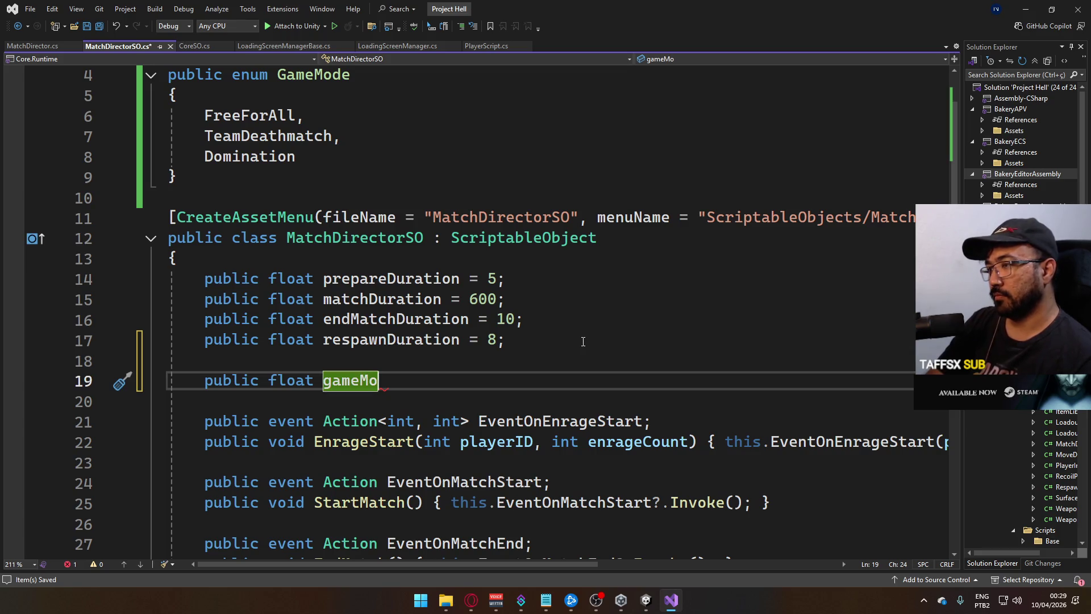
pyautogui.press('BackSpace')
pyautogui.press('BackSpace')
pyautogui.press('BackSpace')
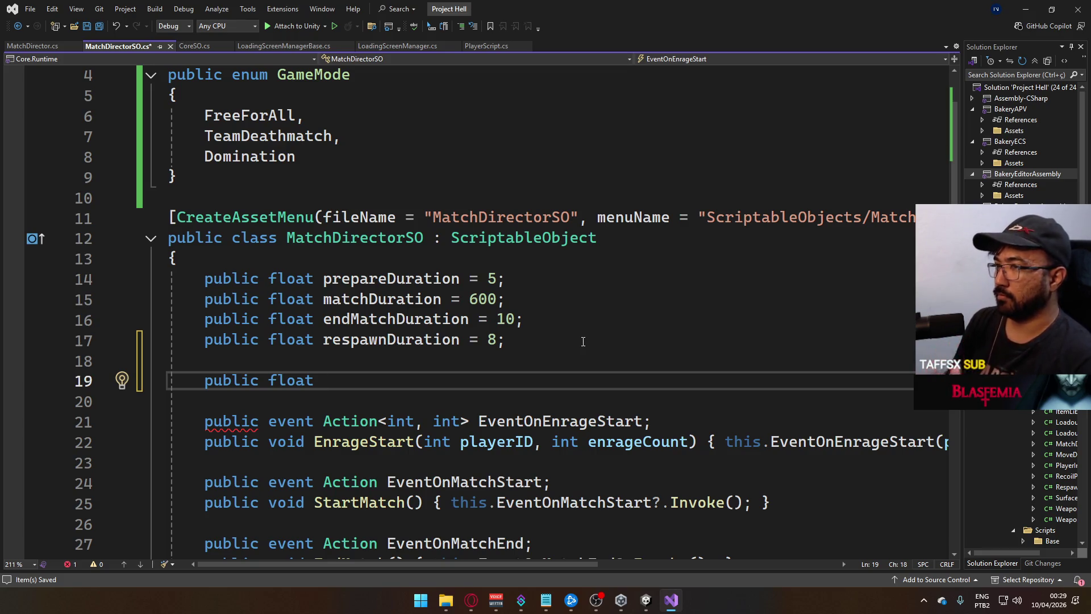
pyautogui.press('BackSpace')
pyautogui.press('BackSpace')
pyautogui.press('BackSpace')
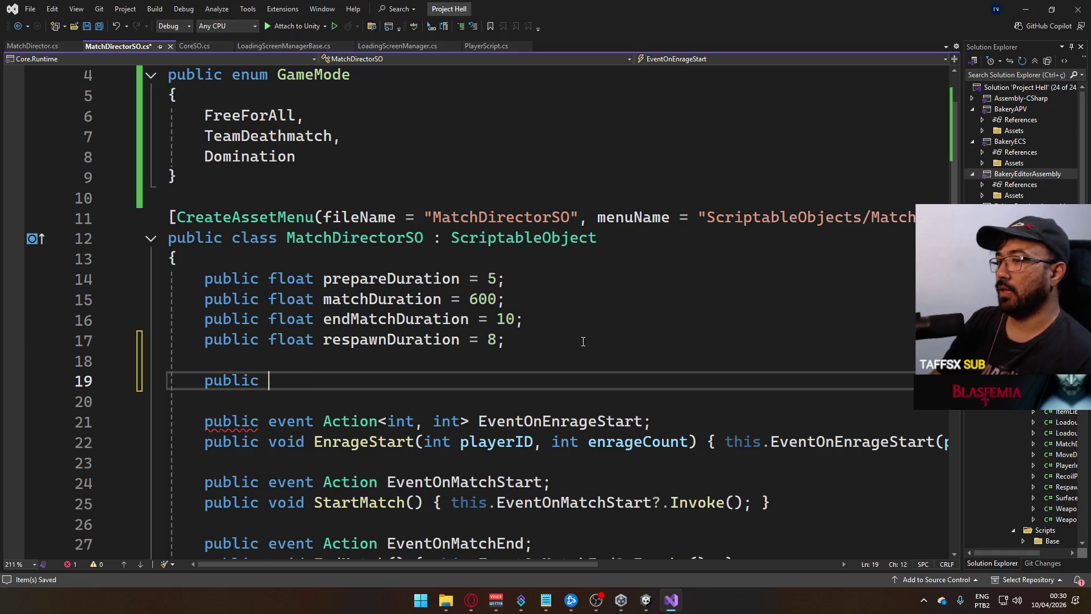
pyautogui.write('Game')
pyautogui.press('Tab')
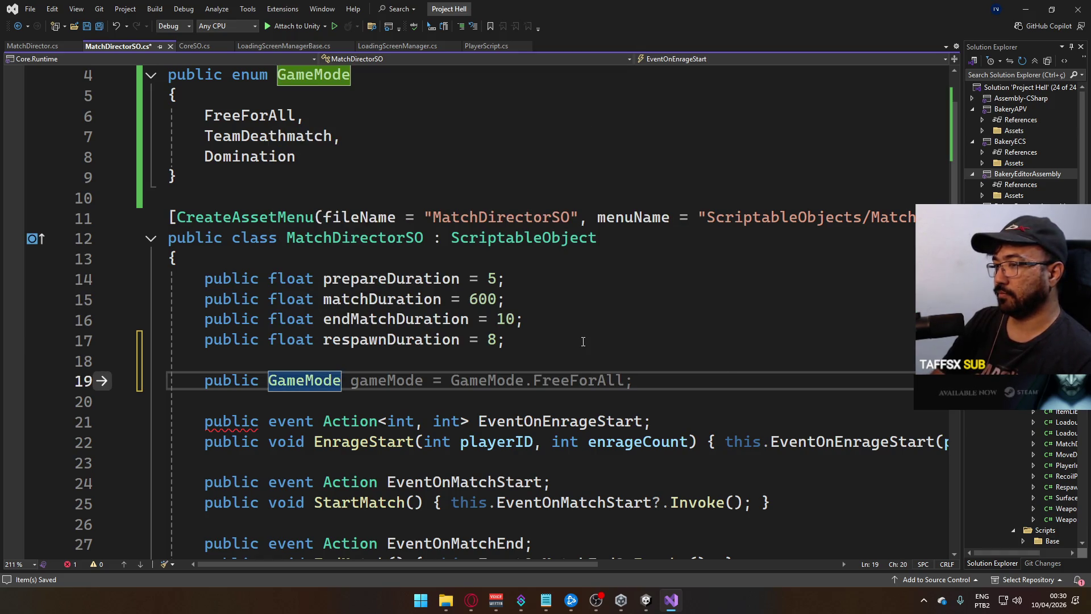
pyautogui.write(' gameM')
pyautogui.press('Tab')
pyautogui.write(';')
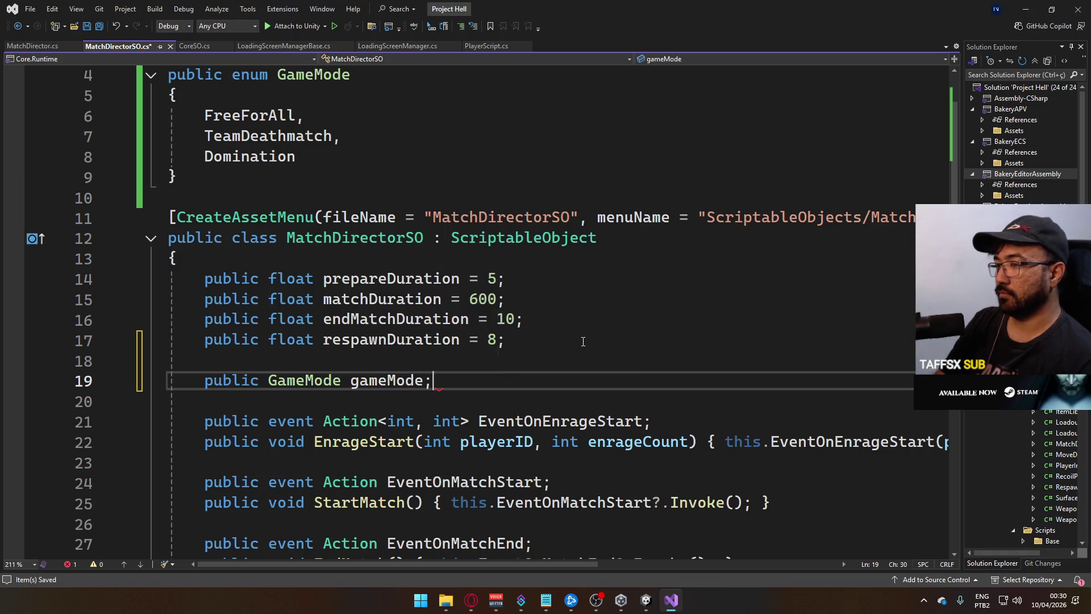
pyautogui.hotkey('ctrl', 's')
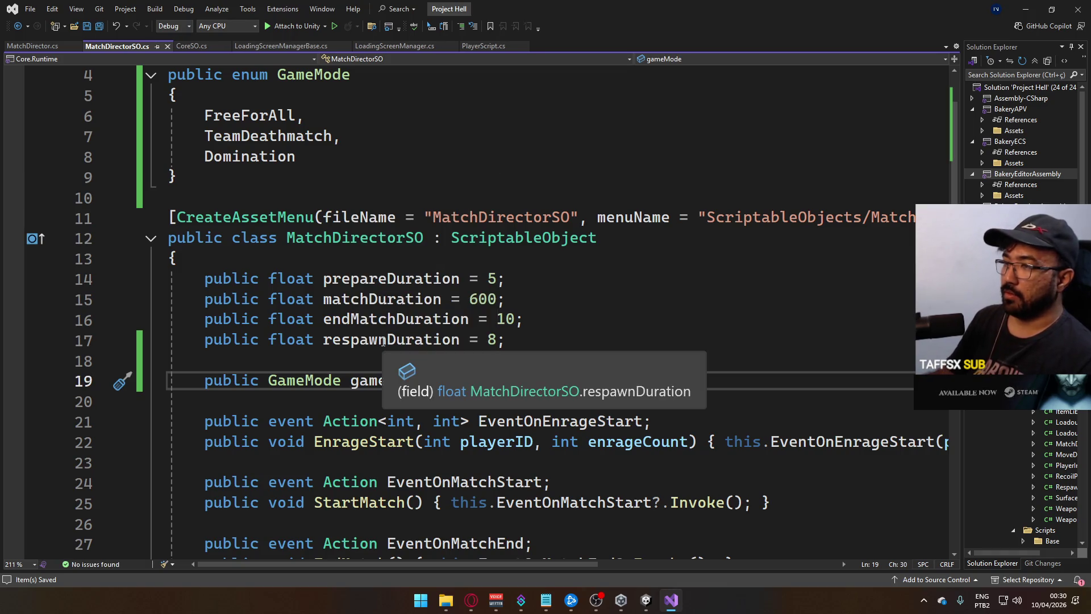
pyautogui.moveTo(646, 604)
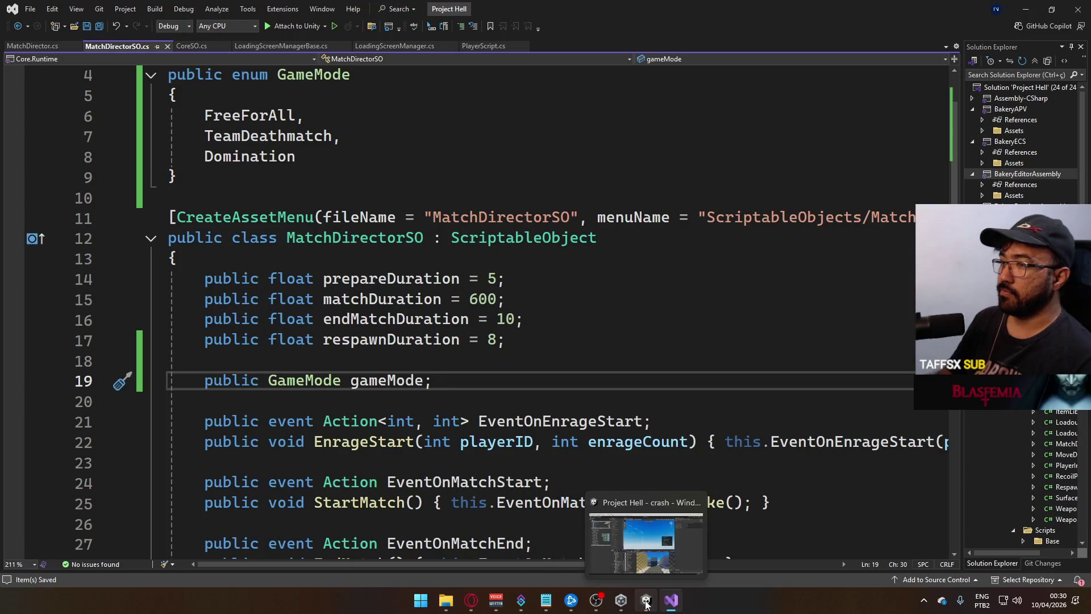
pyautogui.scroll(-3, 438, 427)
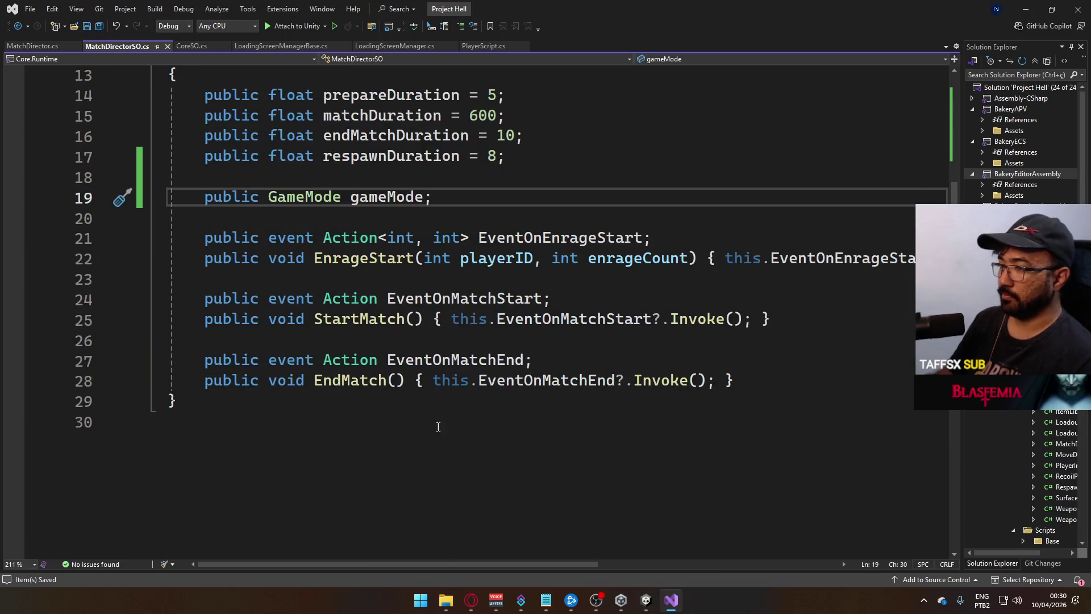
pyautogui.click(645, 602)
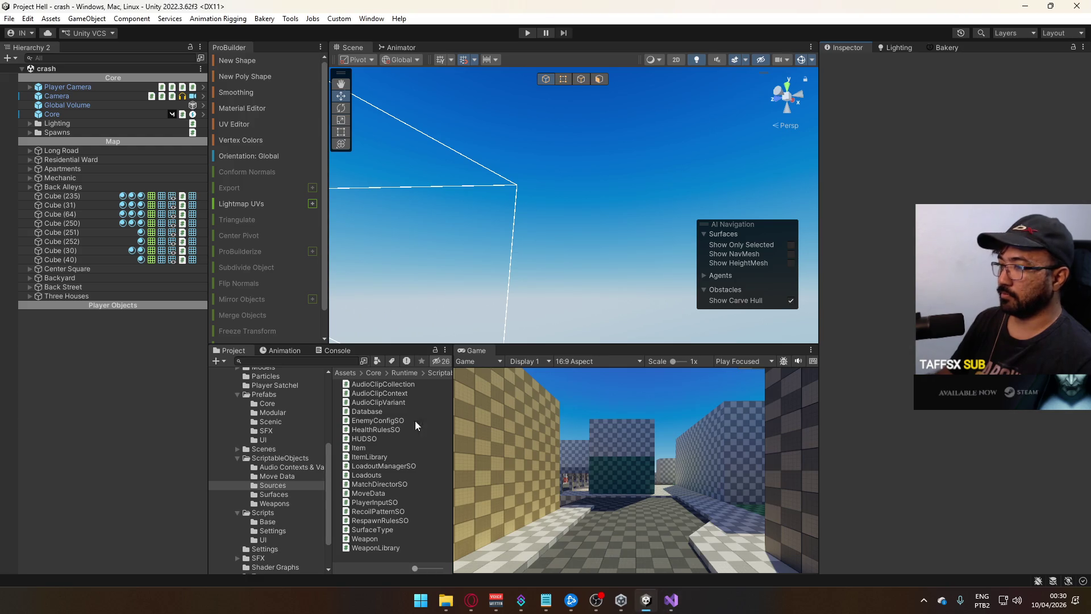
# Open the offline scene and frame the Map Option menu straight on
pyautogui.click(265, 449)
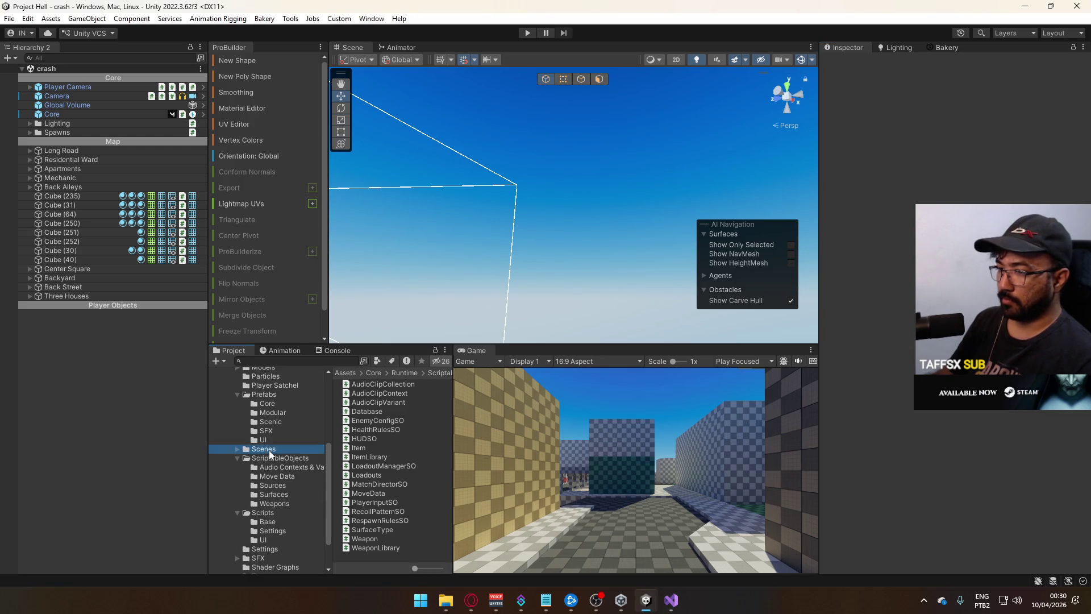
pyautogui.doubleClick(364, 458)
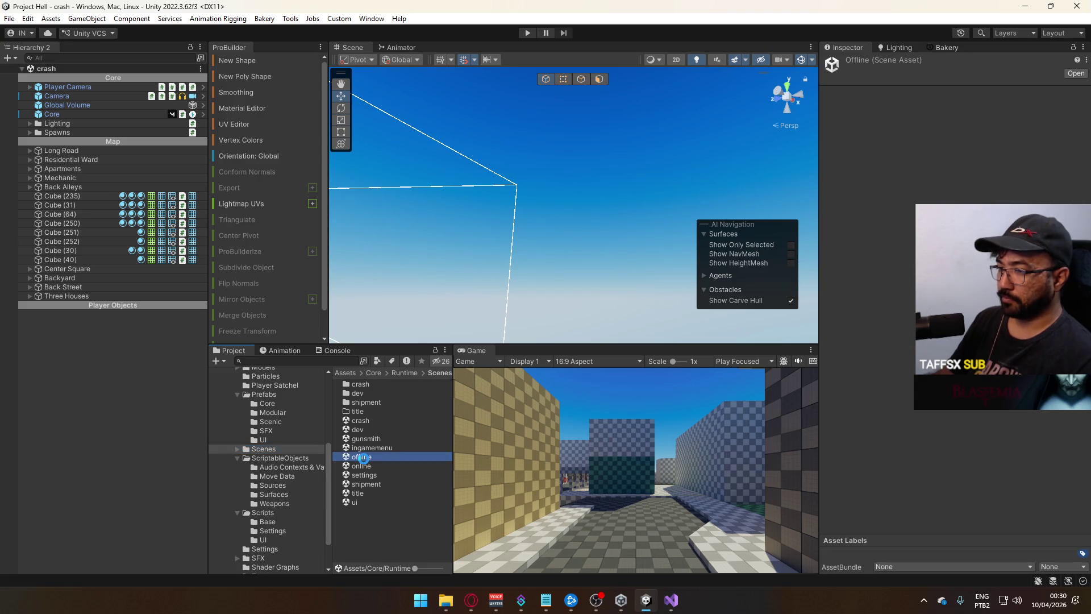
pyautogui.click(449, 142)
pyautogui.press('f')
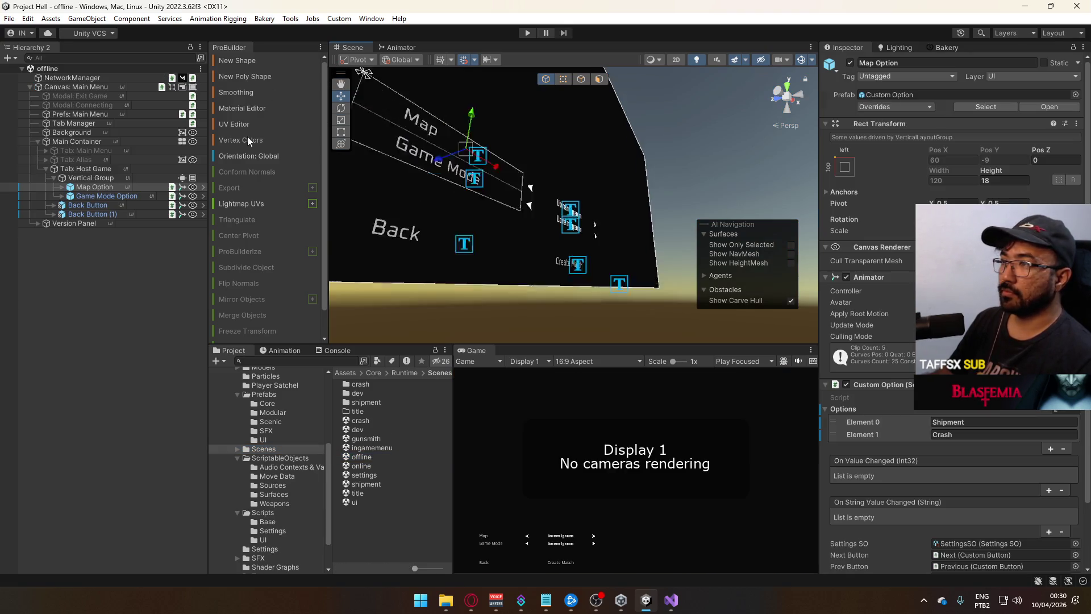
pyautogui.click(800, 89)
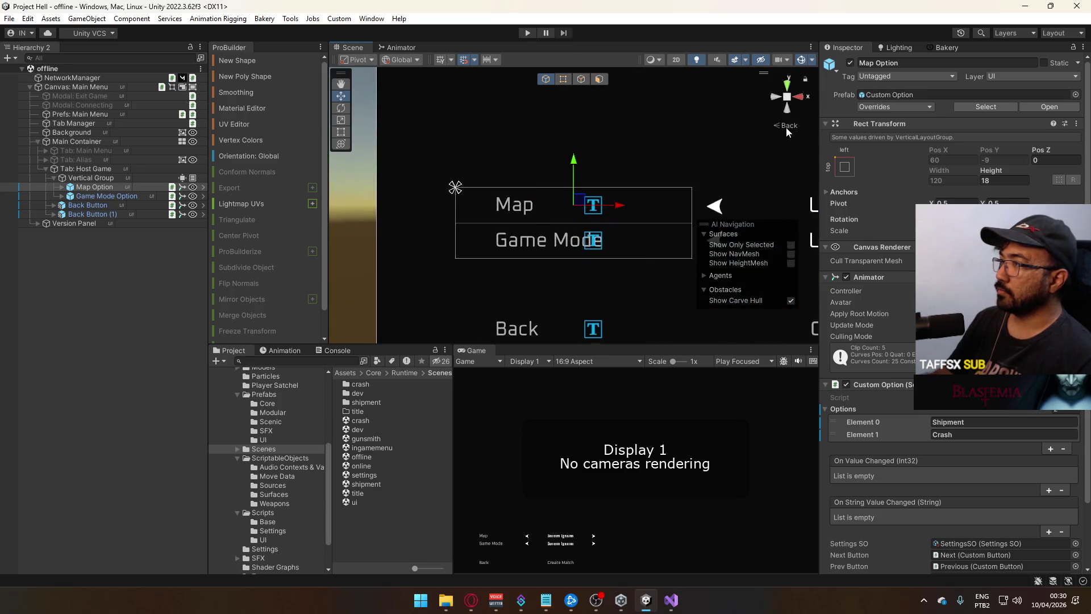
# Select Prefs: Main Menu, then inspect the Game Mode Option's Custom Option settings
pyautogui.click(80, 113)
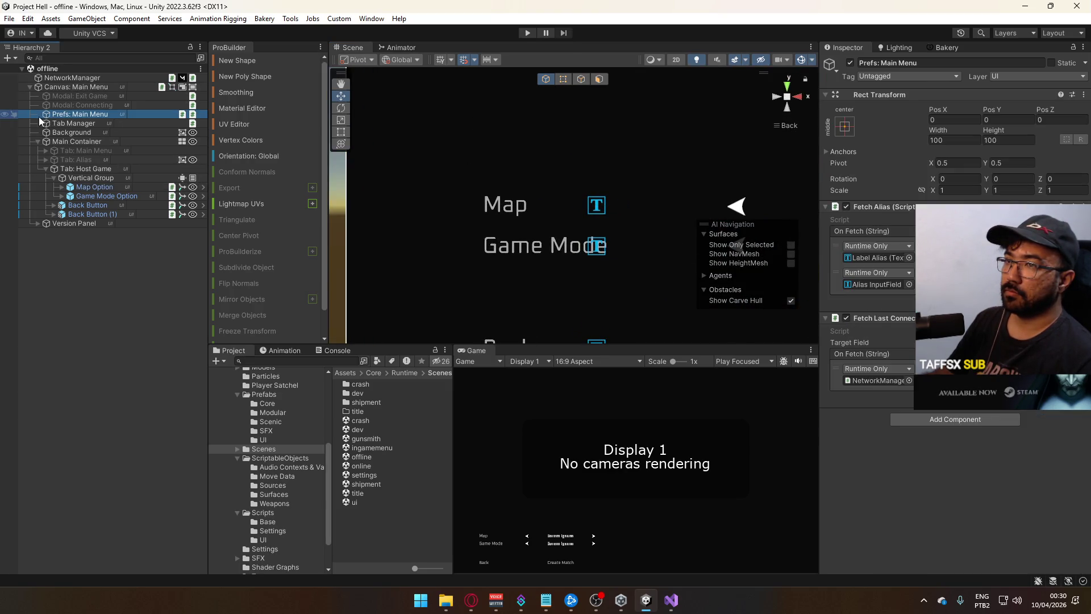
pyautogui.scroll(-1, 526, 223)
pyautogui.scroll(-5, 526, 223)
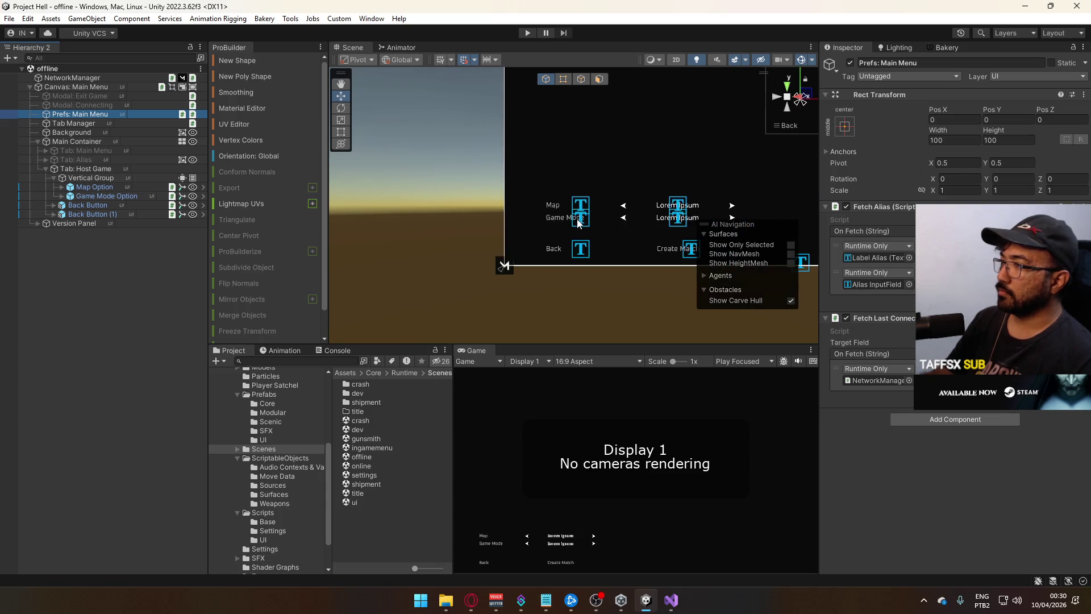
pyautogui.press('f')
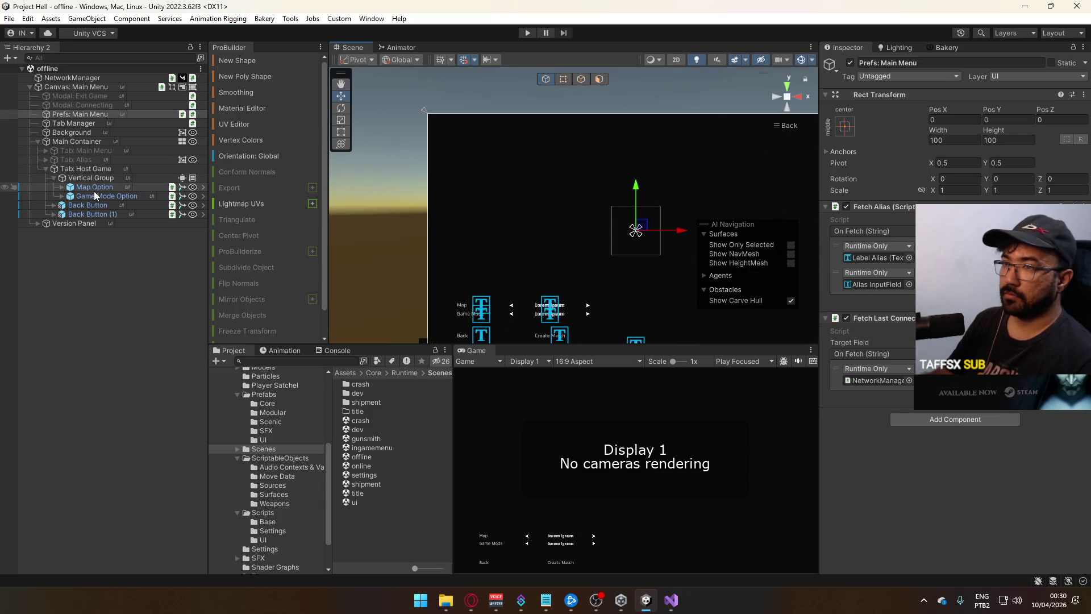
pyautogui.click(104, 196)
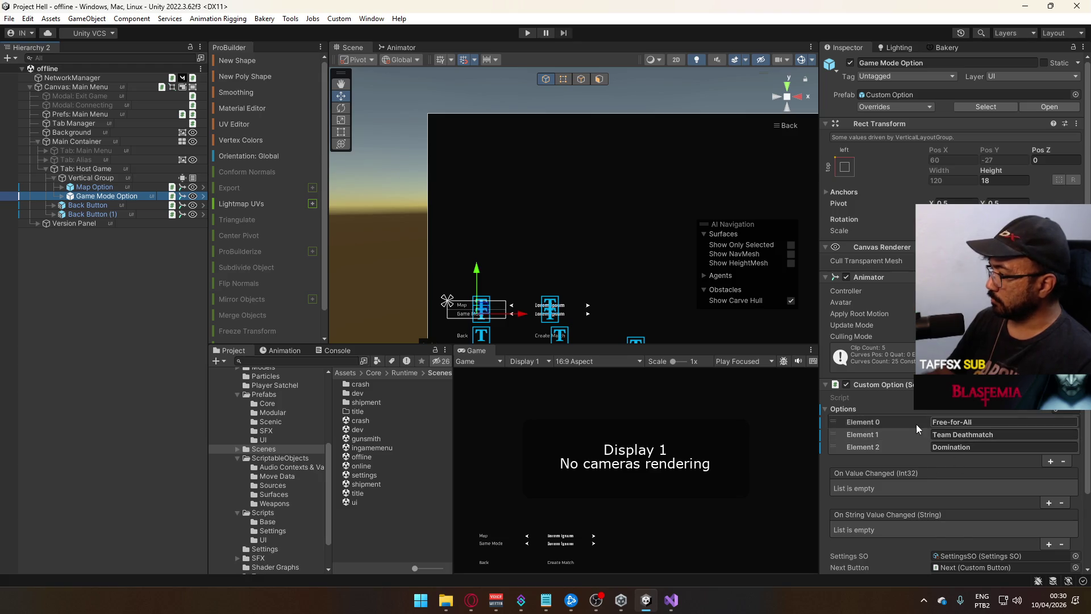
pyautogui.scroll(-3, 916, 424)
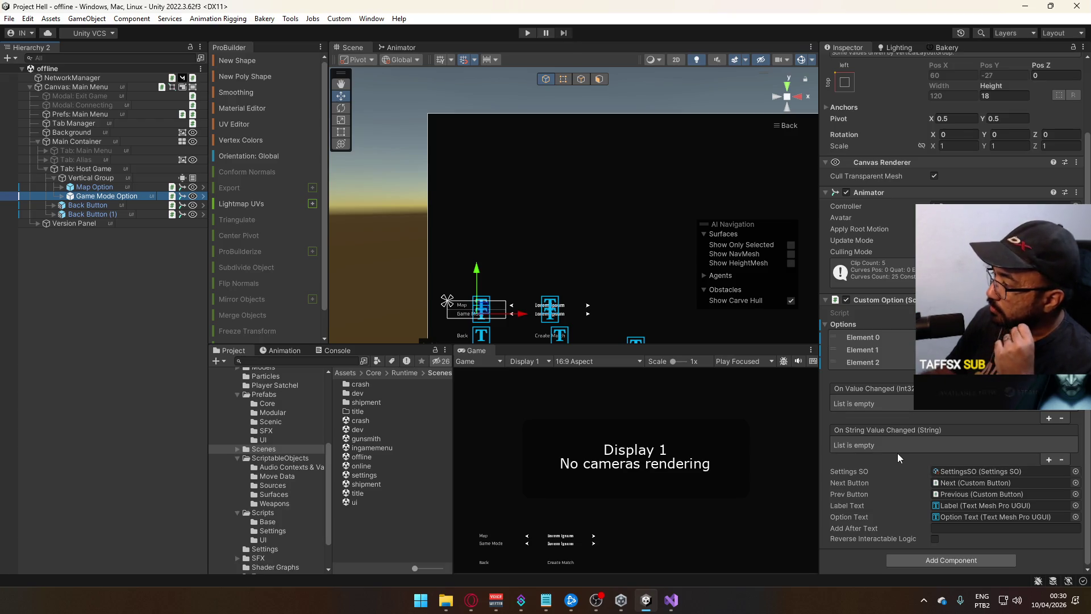
# Add an On Value Changed listener targeting the MatchDirectorSO asset, then open its script
pyautogui.click(1049, 418)
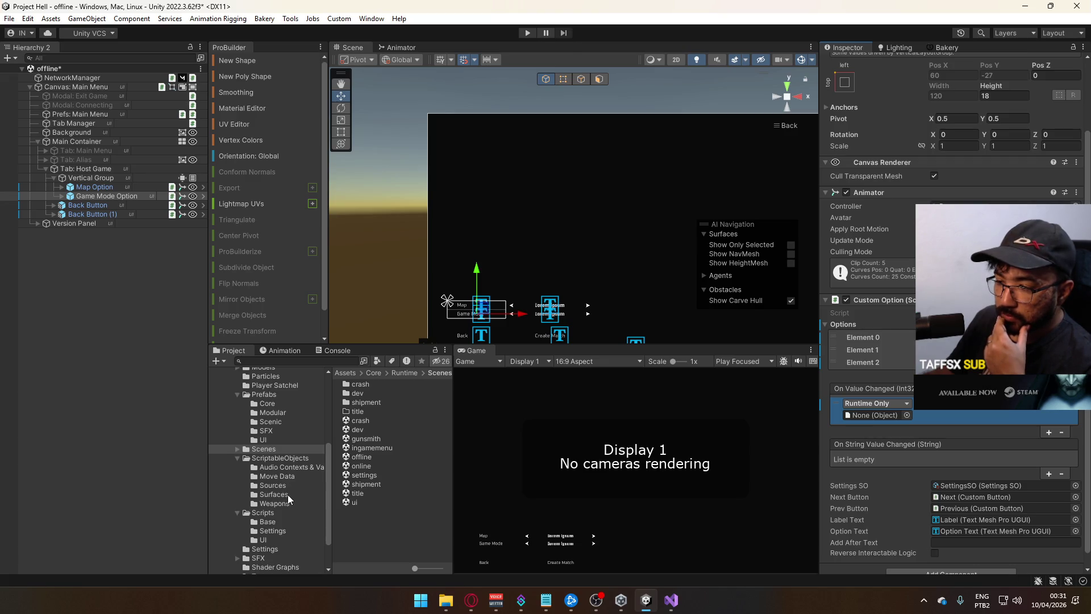
pyautogui.scroll(-3, 287, 495)
pyautogui.click(267, 425)
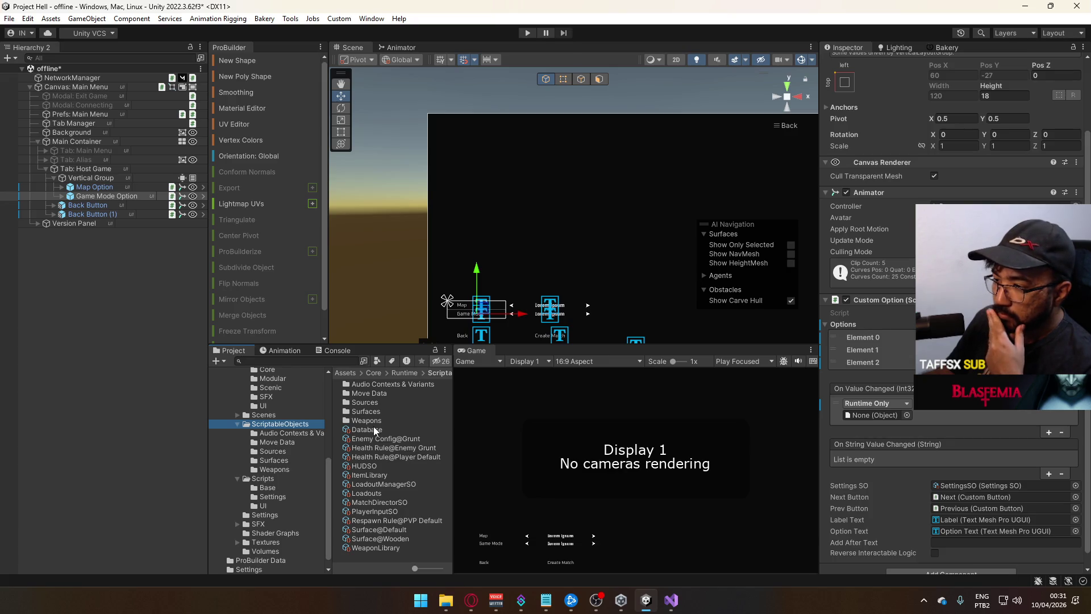
pyautogui.moveTo(395, 504)
pyautogui.mouseDown()
pyautogui.moveTo(938, 421)
pyautogui.moveTo(895, 422)
pyautogui.mouseUp()
pyautogui.click(966, 403)
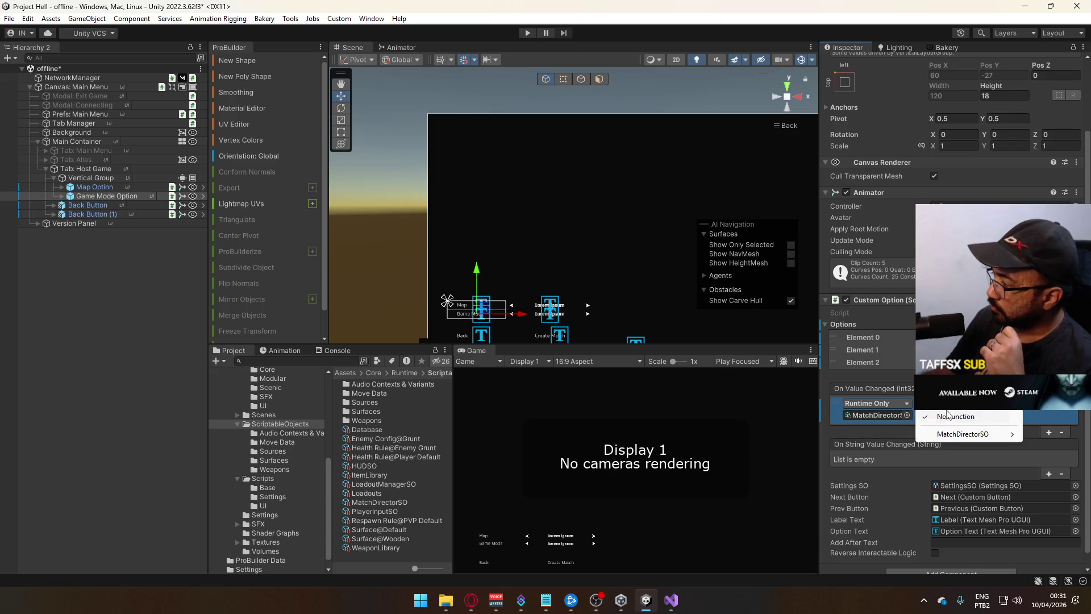
pyautogui.moveTo(943, 434)
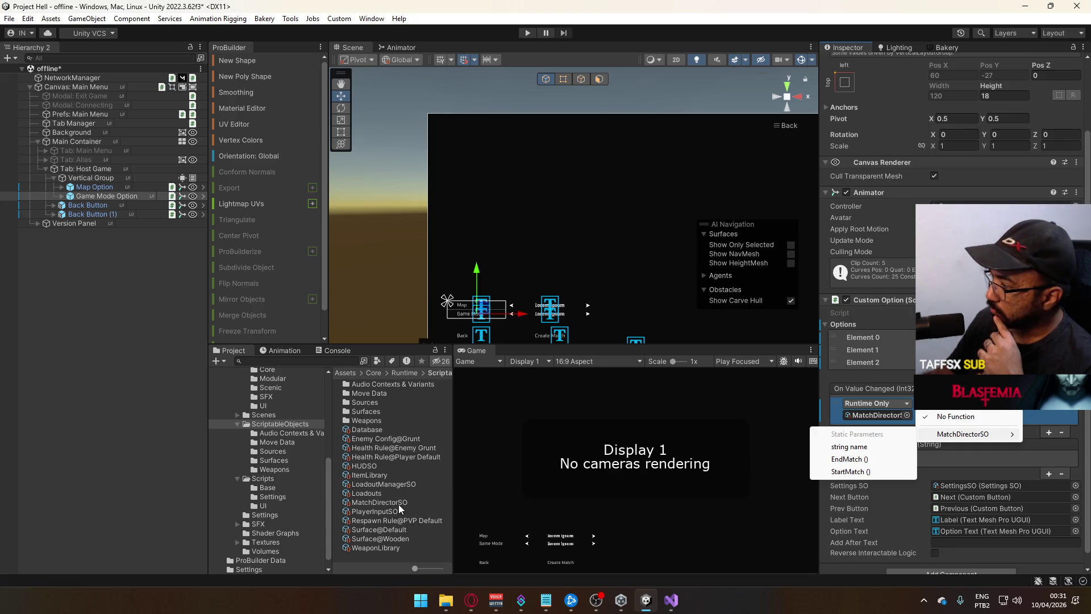
pyautogui.click(663, 476)
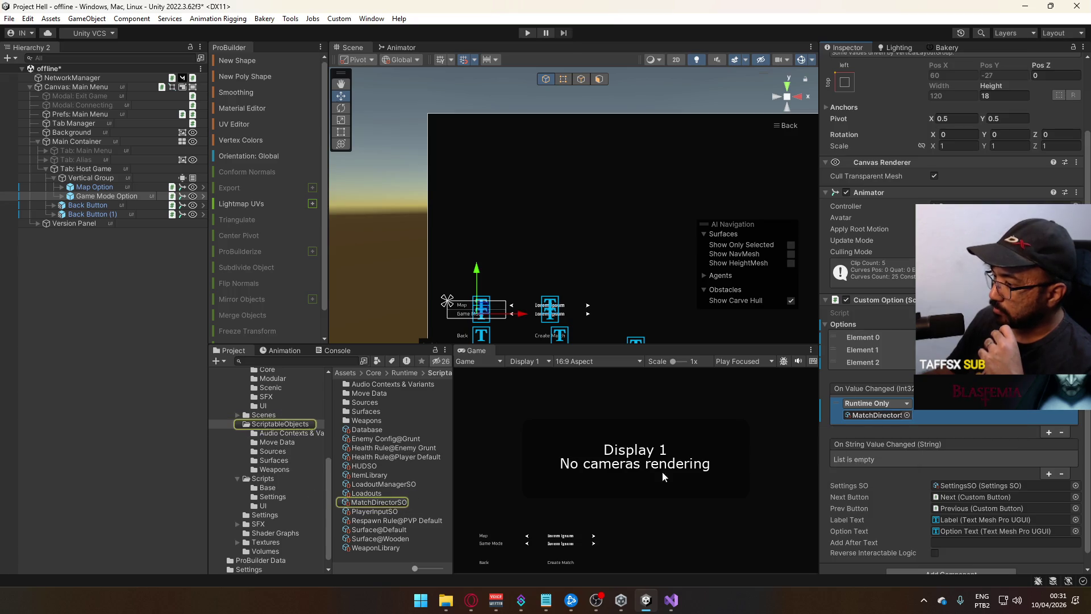
pyautogui.click(392, 504)
pyautogui.doubleClick(982, 94)
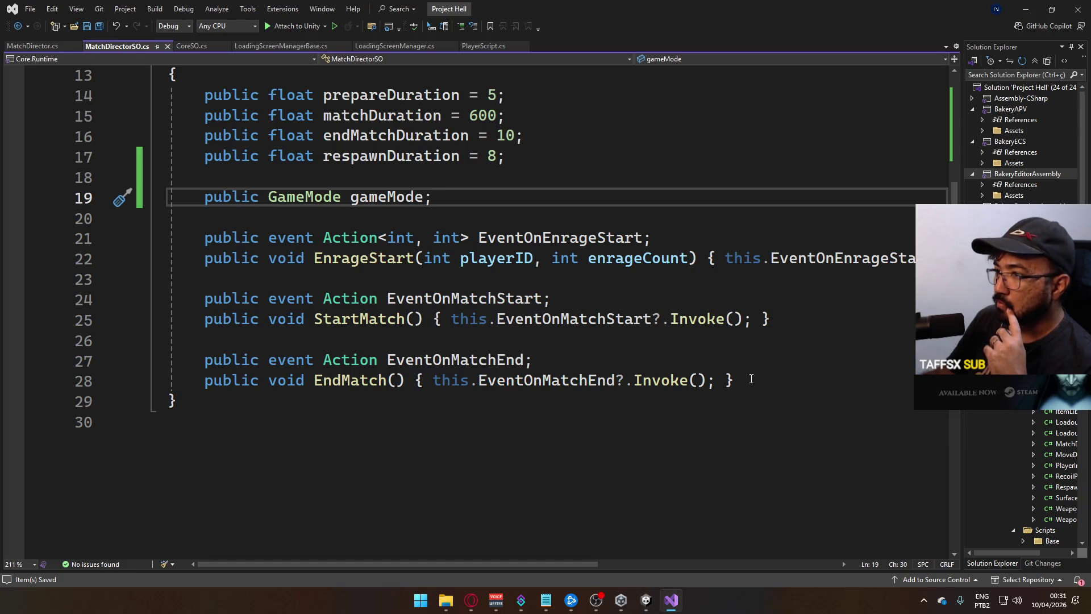
pyautogui.moveTo(742, 381)
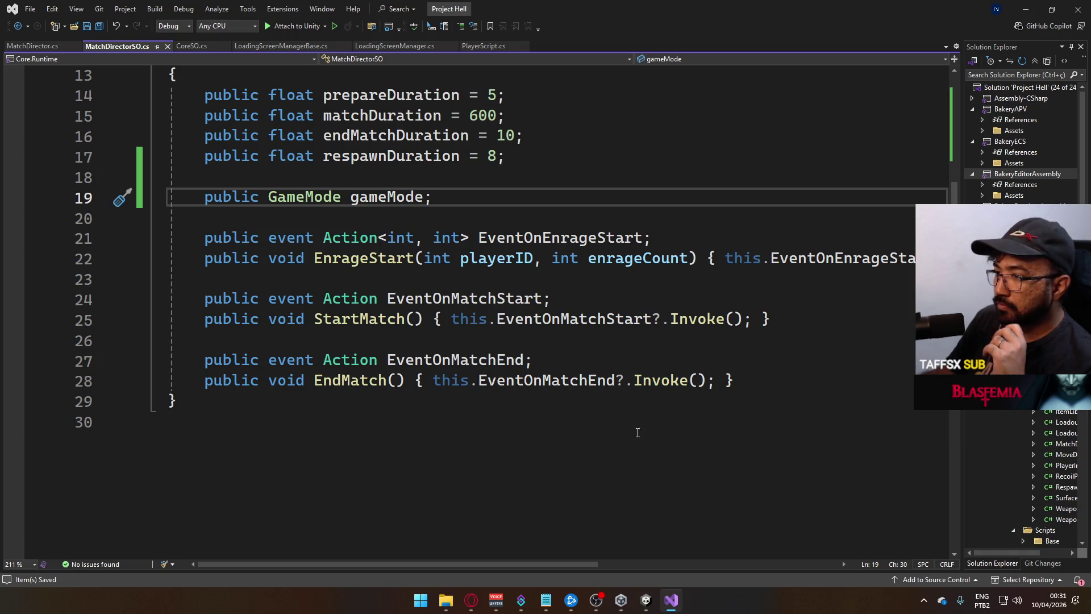
pyautogui.click(642, 601)
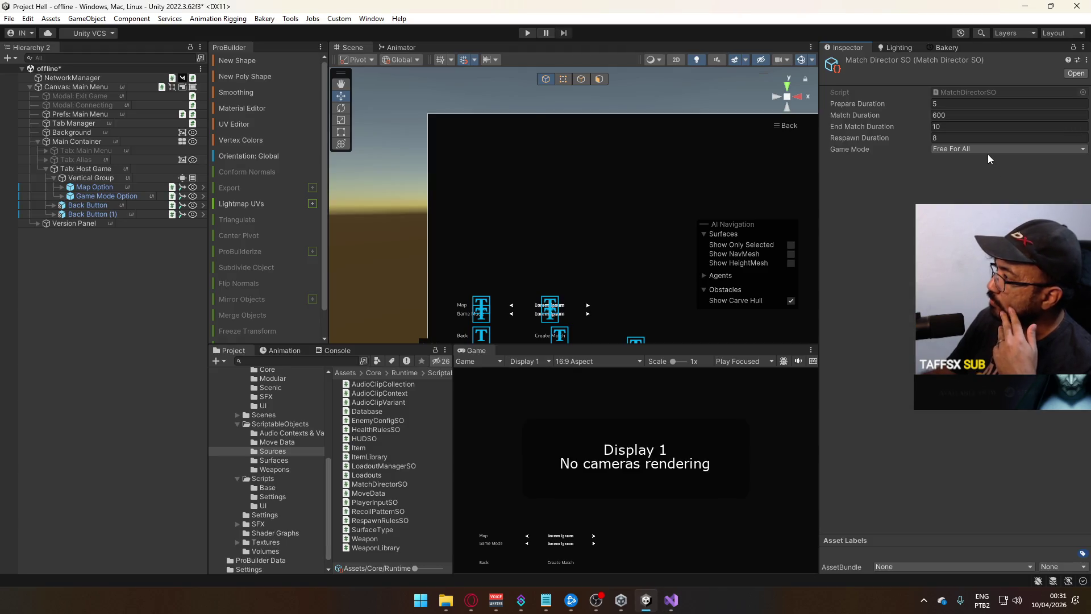
pyautogui.click(105, 197)
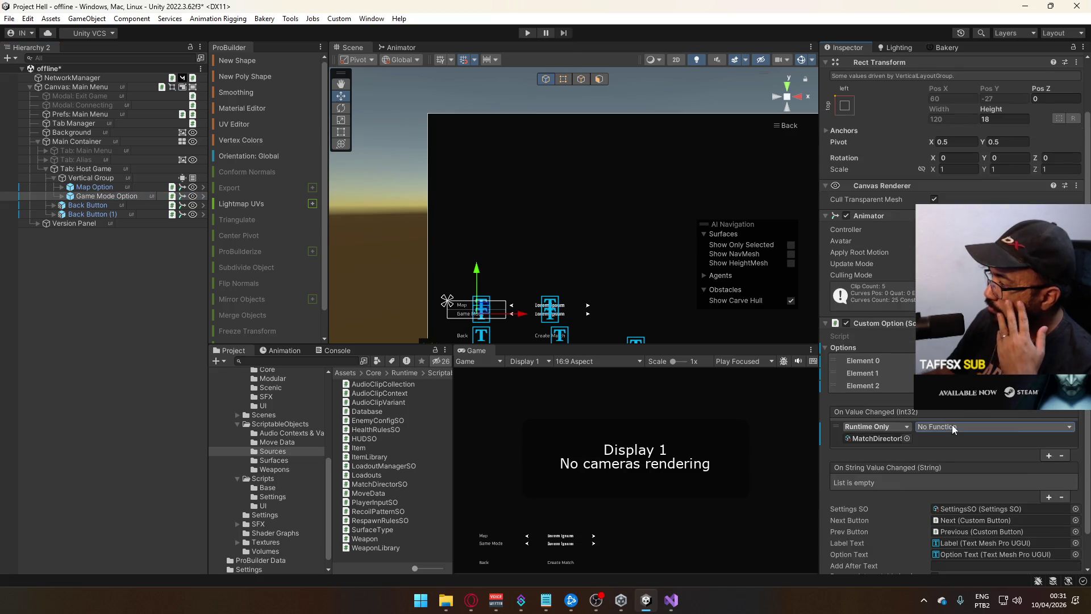
pyautogui.click(966, 427)
pyautogui.moveTo(951, 459)
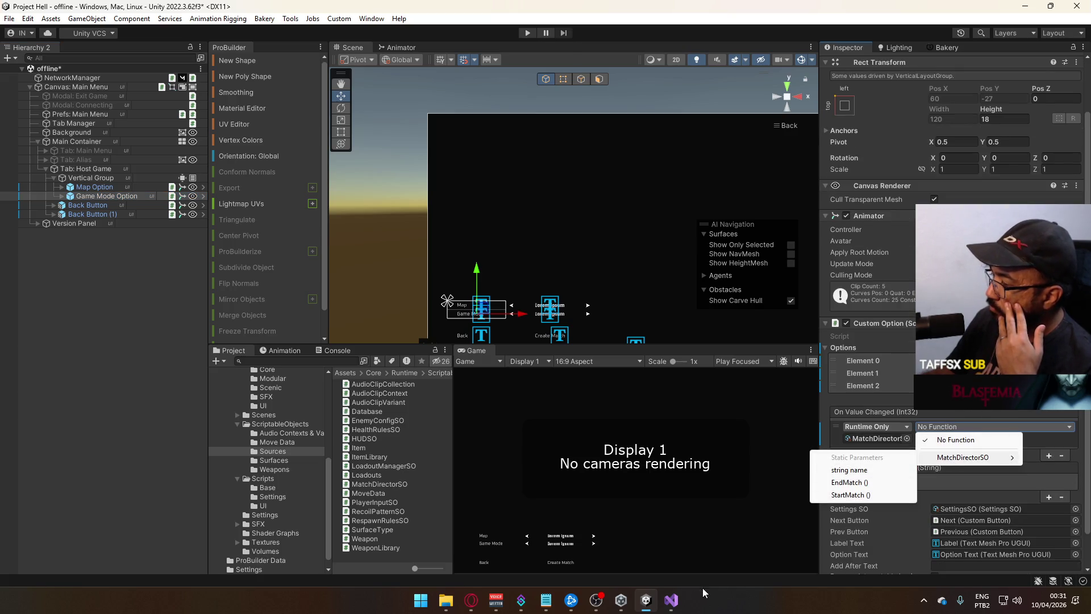
pyautogui.click(672, 600)
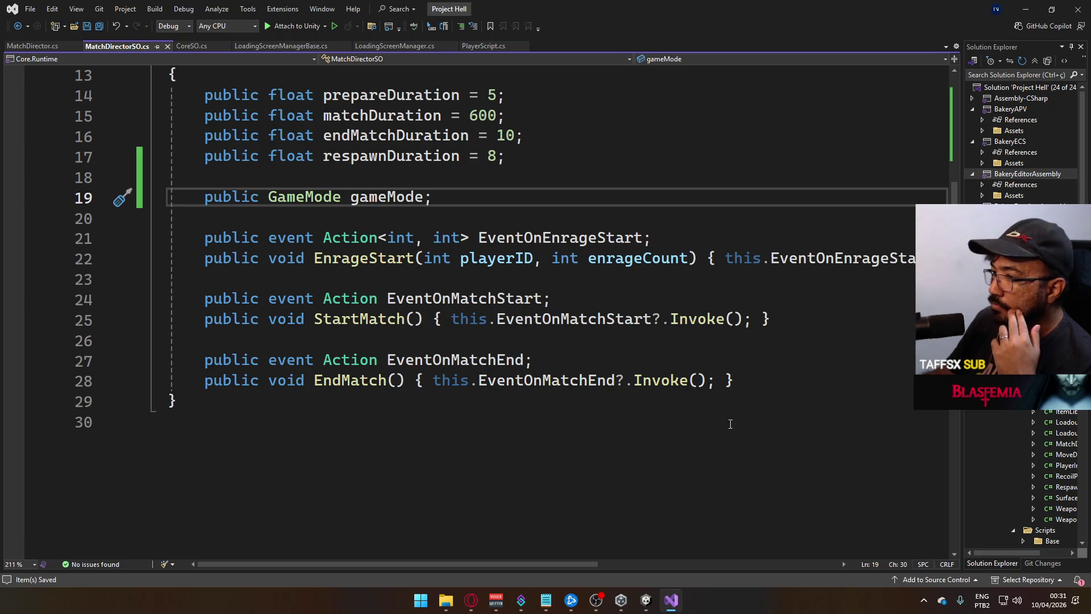
# Add a 'public void SetGameMode(int index) {' method below EndMatch
pyautogui.click(778, 388)
pyautogui.press('Return')
pyautogui.press('Return')
pyautogui.write('p')
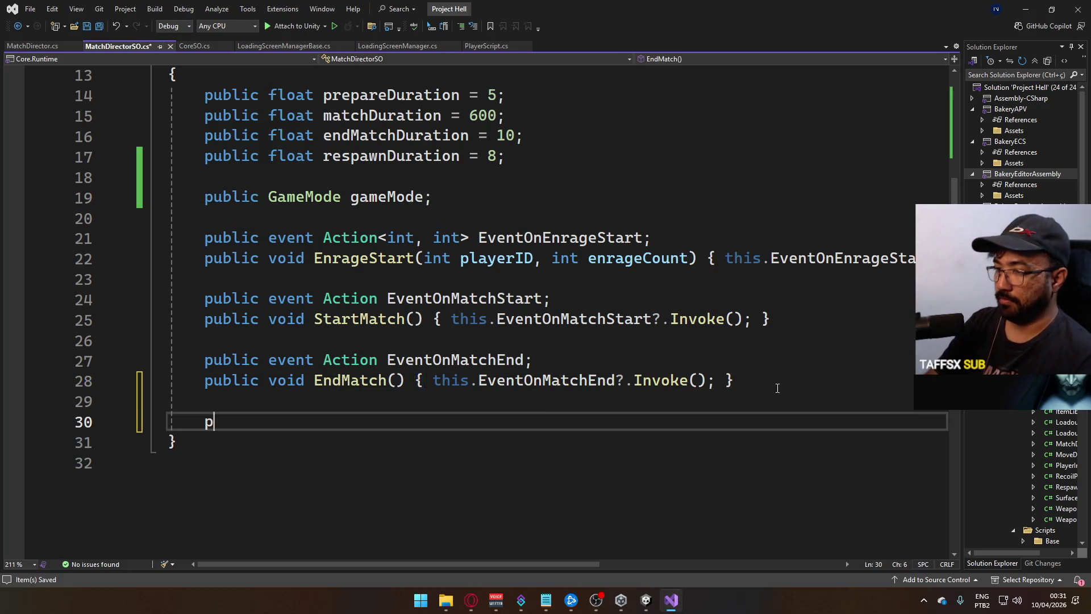
pyautogui.write('ublic SetGameMoed(')
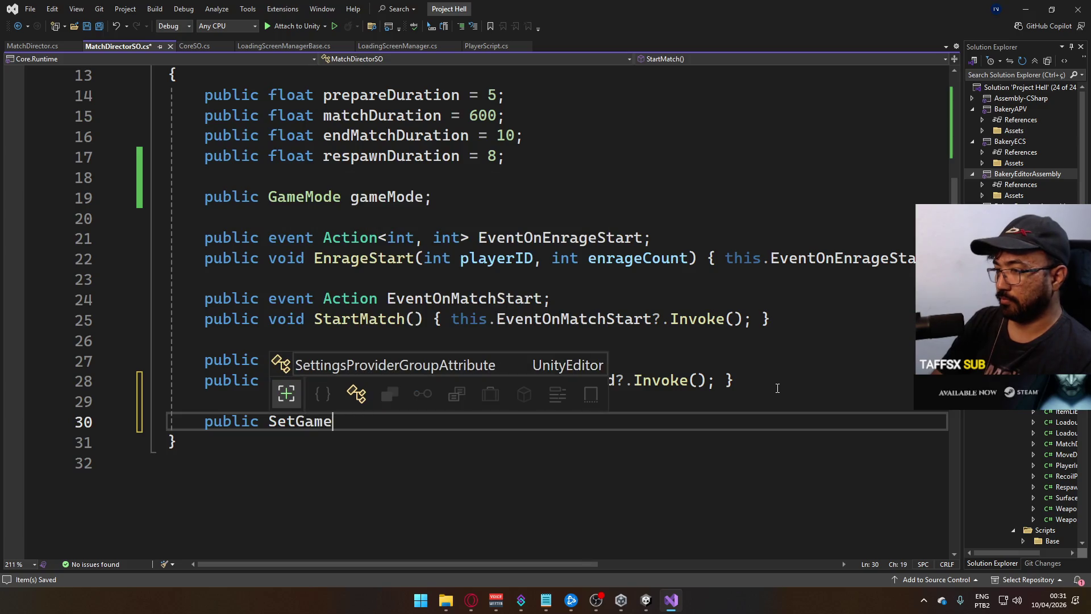
pyautogui.press('BackSpace')
pyautogui.press('BackSpace')
pyautogui.press('BackSpace')
pyautogui.write('de')
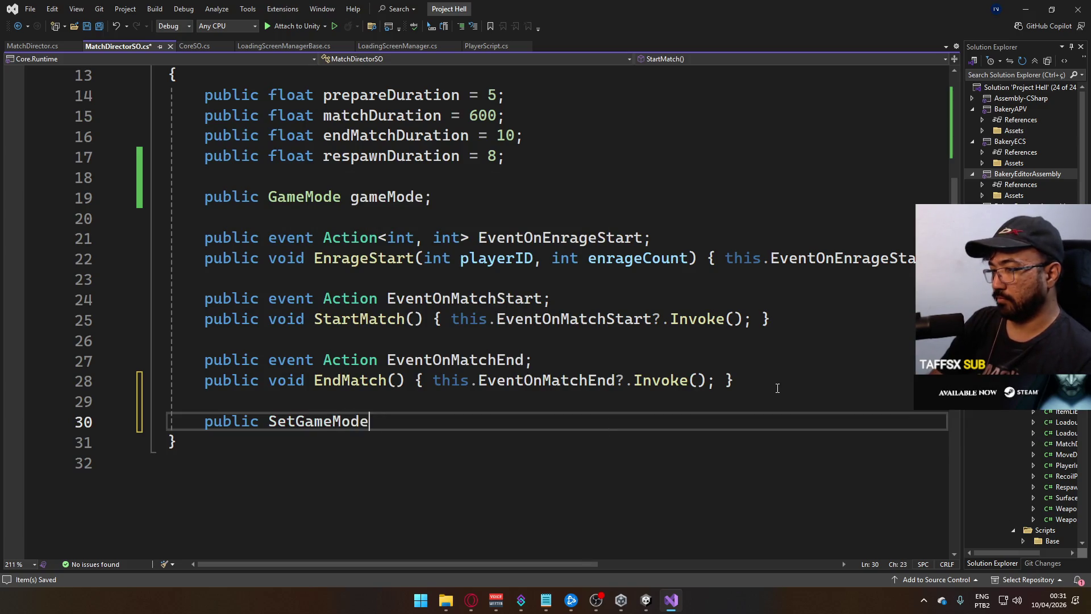
pyautogui.write('(int in')
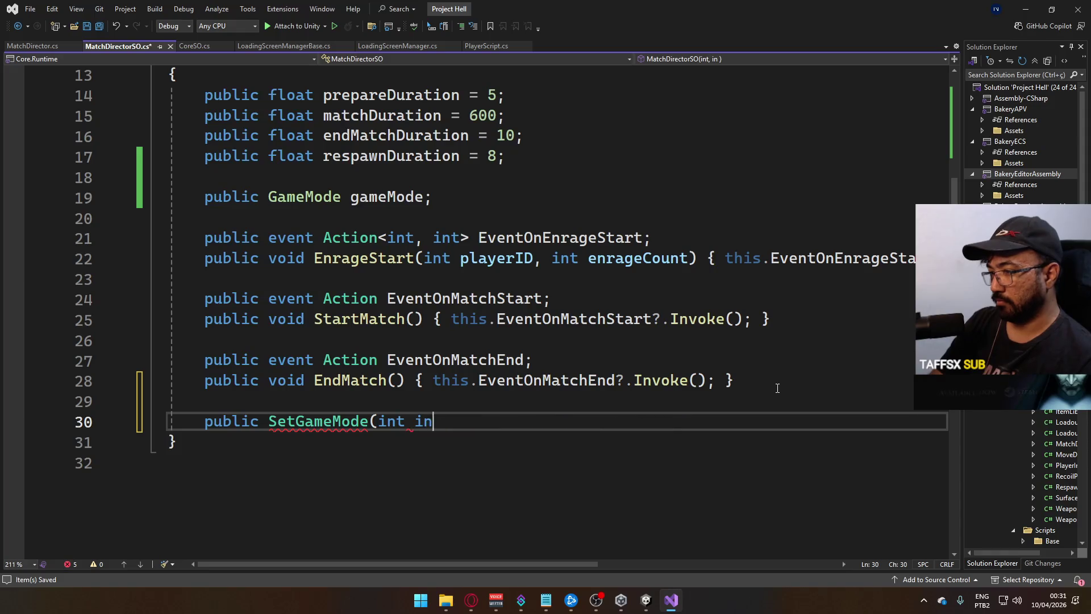
pyautogui.write('dex) {')
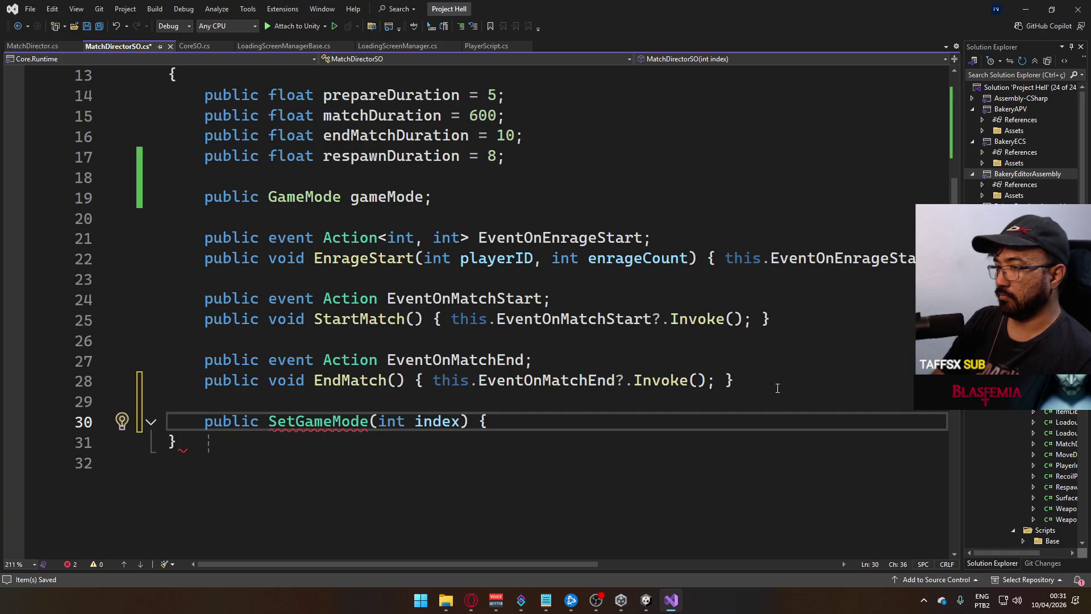
pyautogui.click(271, 421)
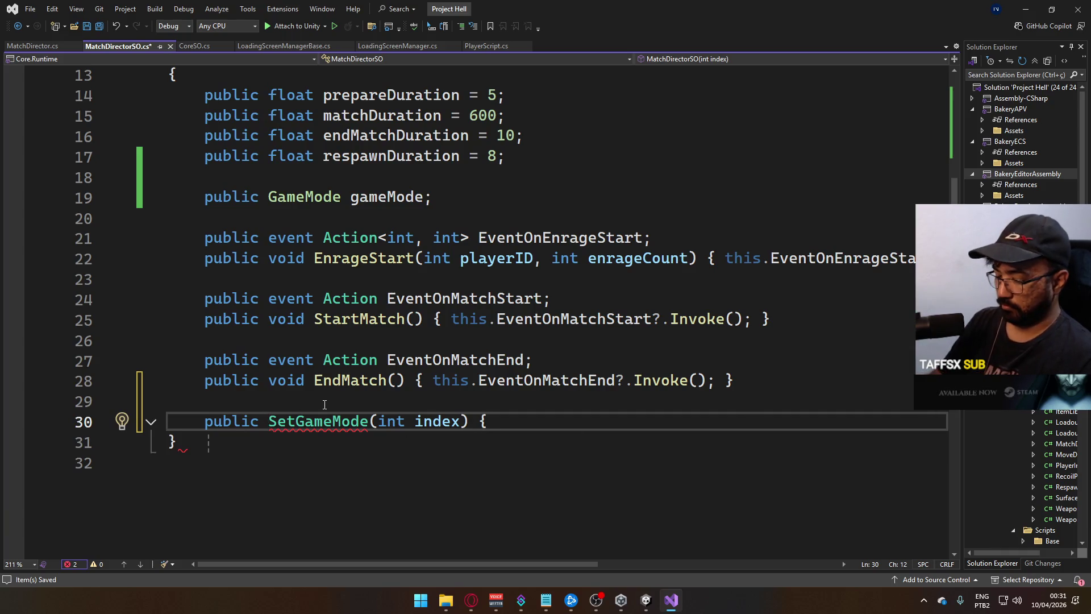
pyautogui.write('void')
# Fill SetGameMode's body with 'gameMode = index; }' and check the conversion error
pyautogui.click(572, 419)
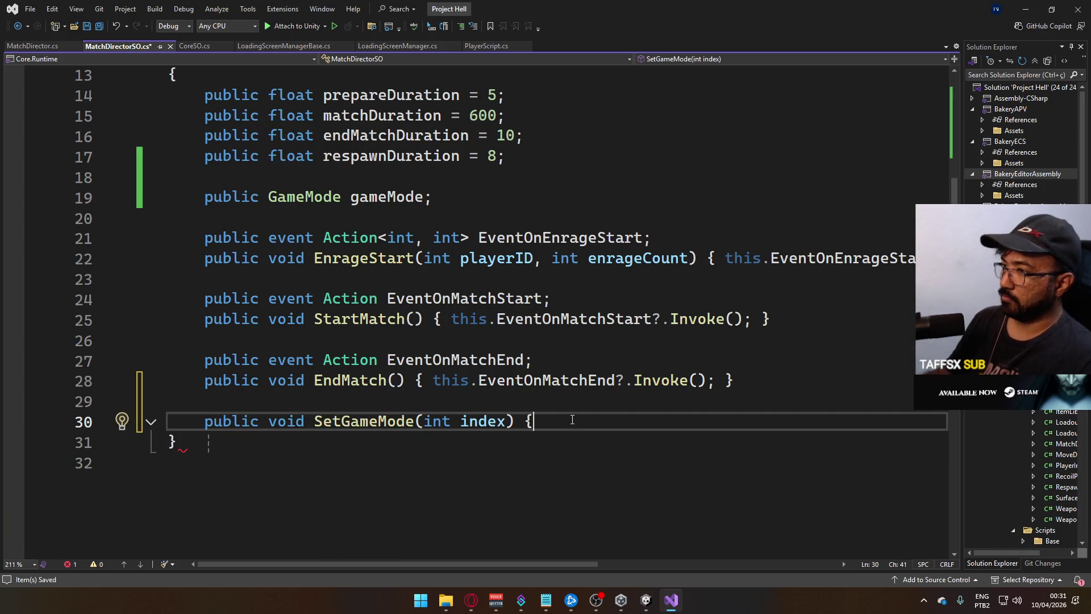
pyautogui.write(' game')
pyautogui.press('Tab')
pyautogui.write('=')
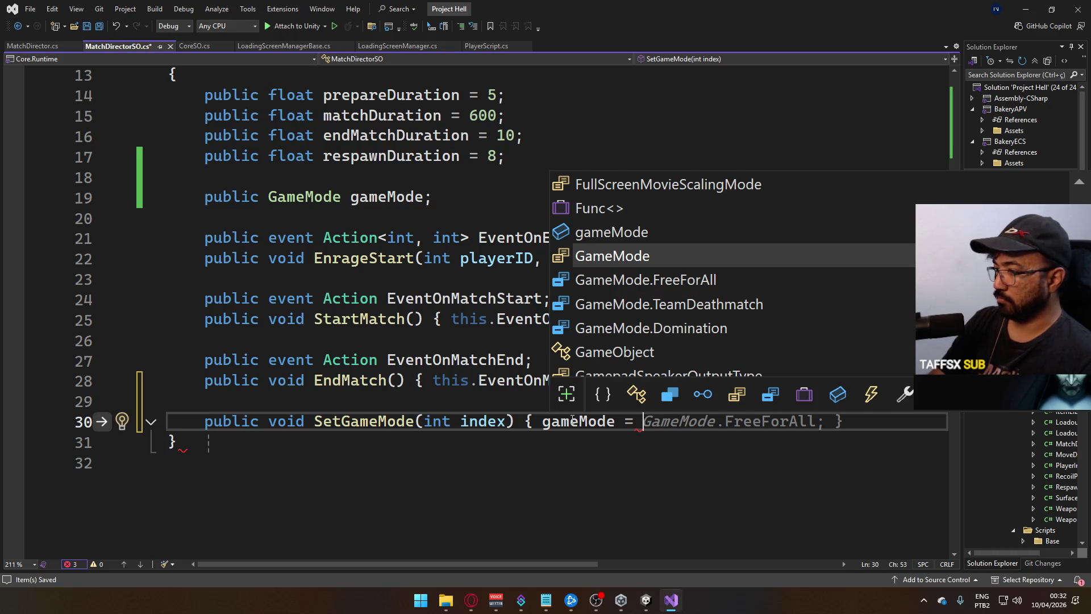
pyautogui.write('index')
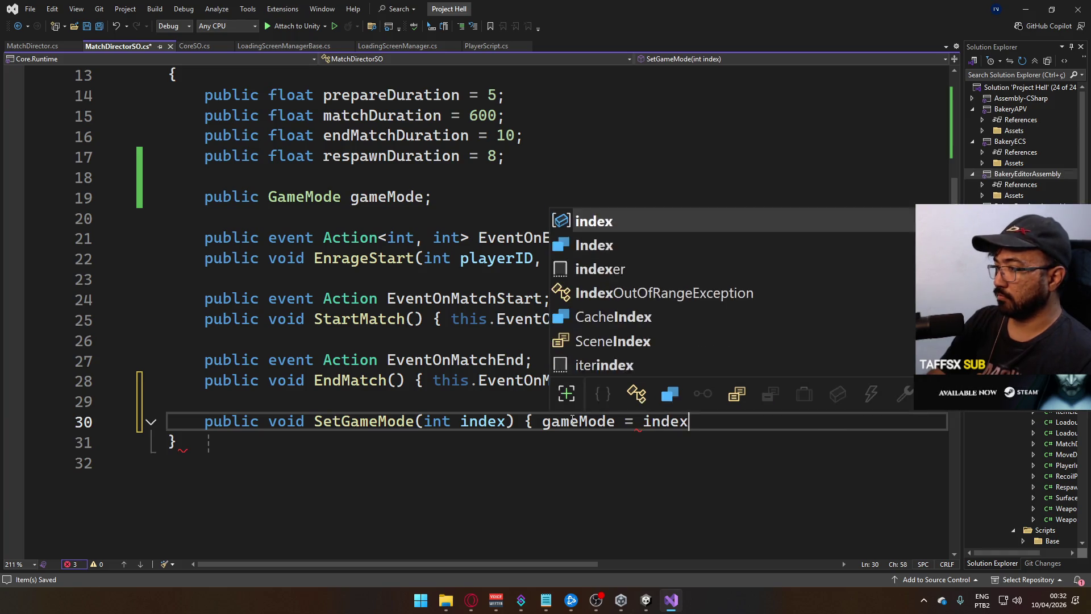
pyautogui.write('; }')
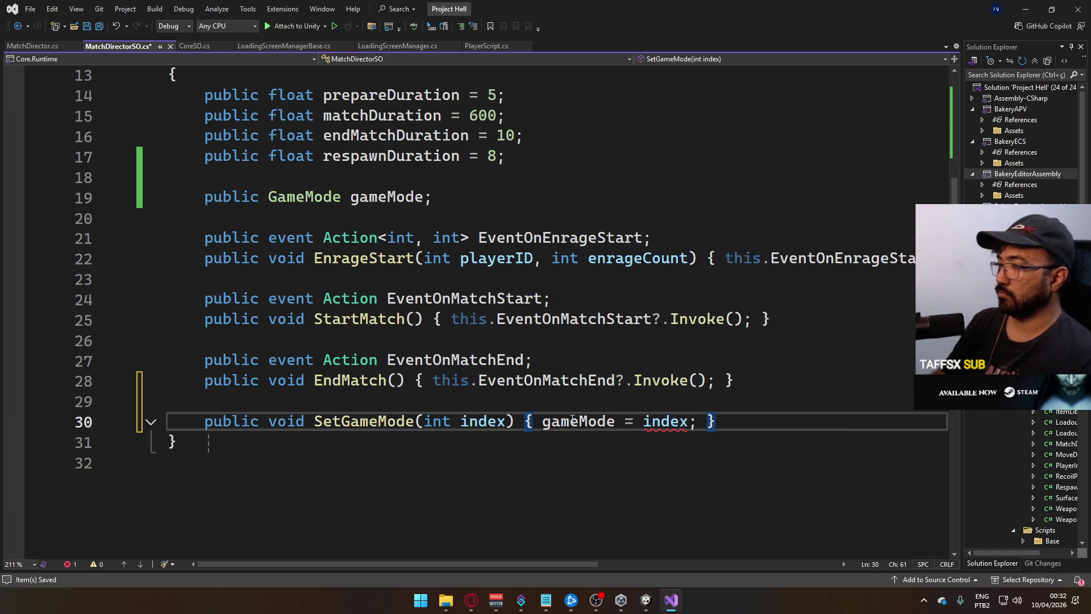
pyautogui.moveTo(691, 416)
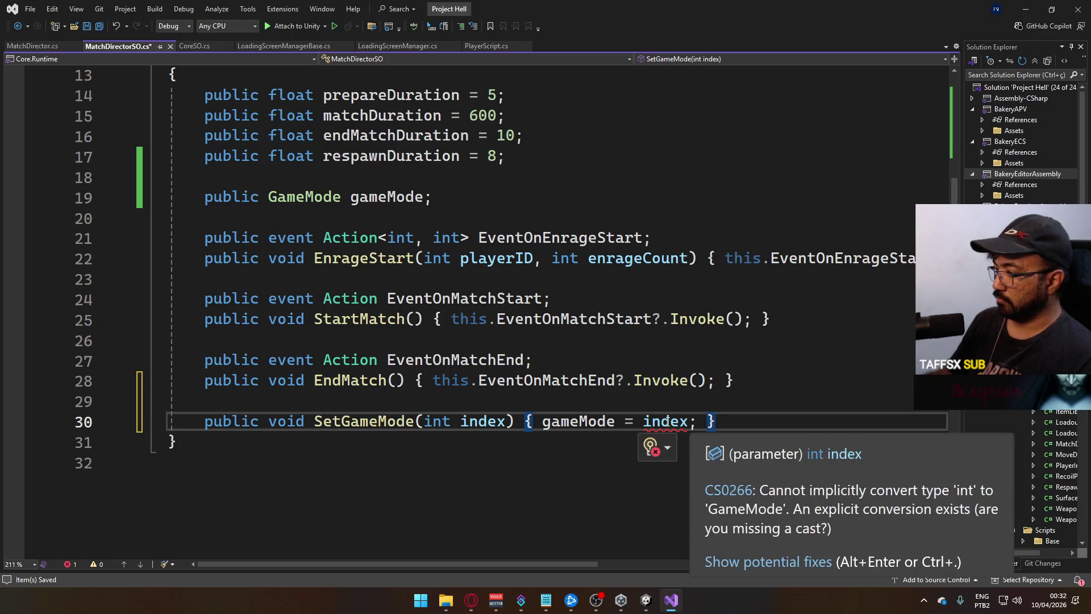
pyautogui.click(689, 421)
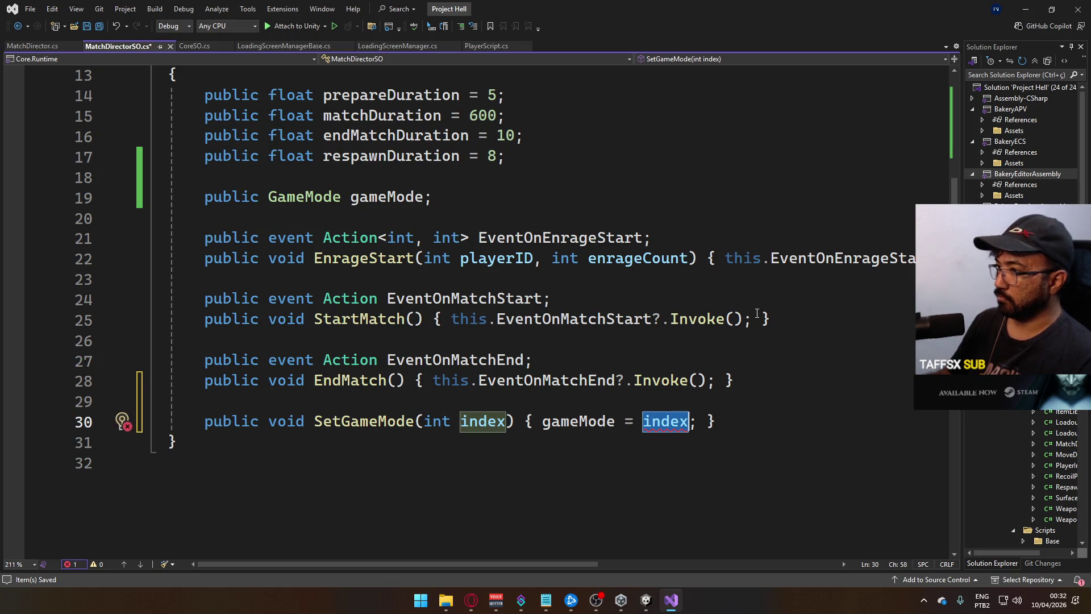
# Review MatchDirectorSO.cs around SetGameMode to inspect the CS0266 conversion error
pyautogui.scroll(3, 664, 323)
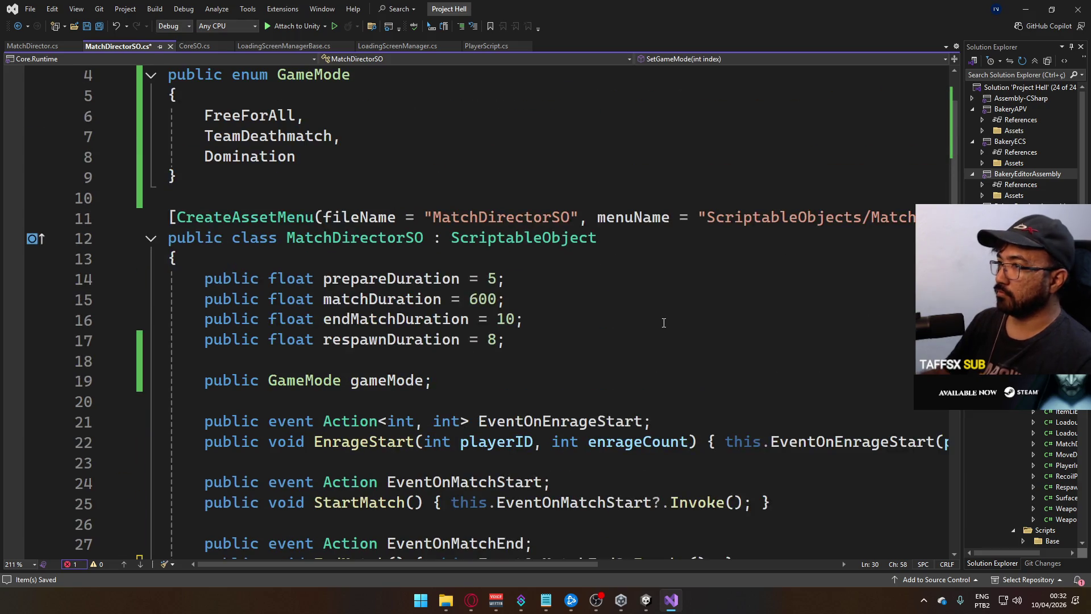
pyautogui.scroll(1, 664, 323)
pyautogui.scroll(-3, 664, 324)
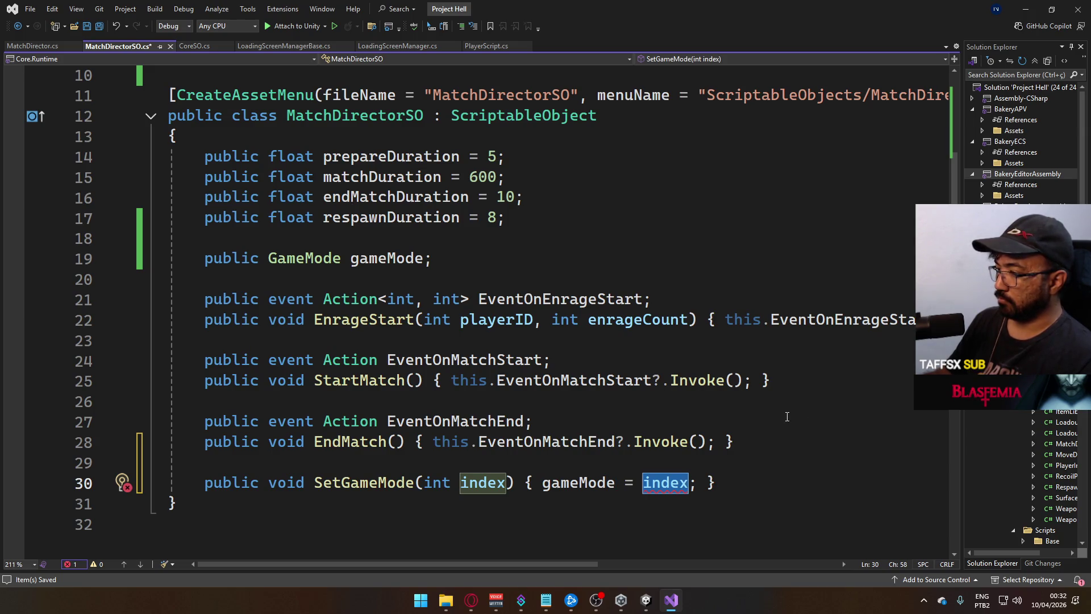
pyautogui.scroll(3, 644, 507)
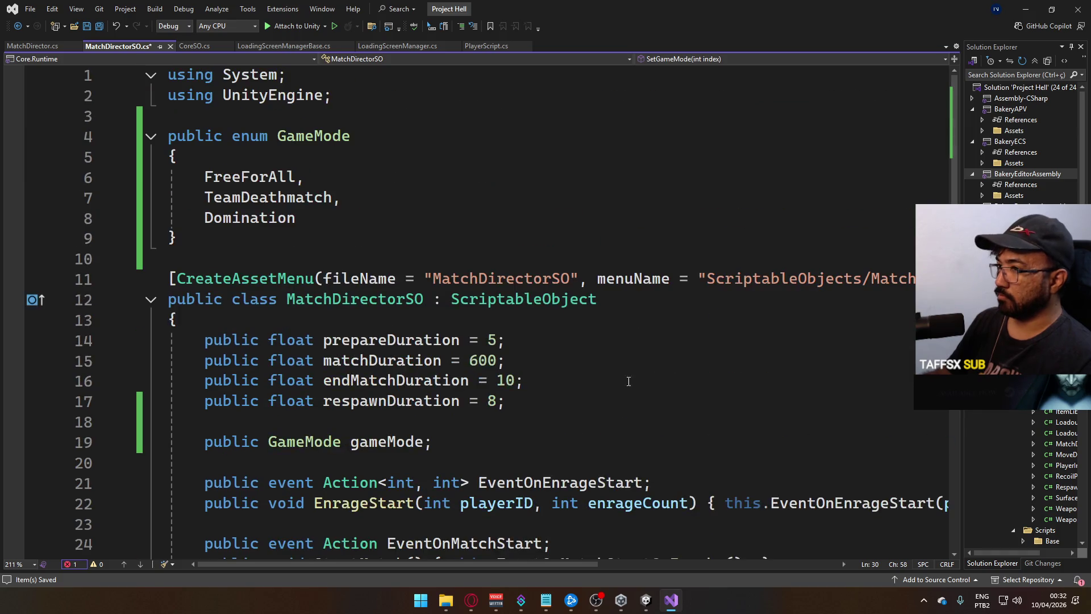
pyautogui.scroll(-3, 560, 359)
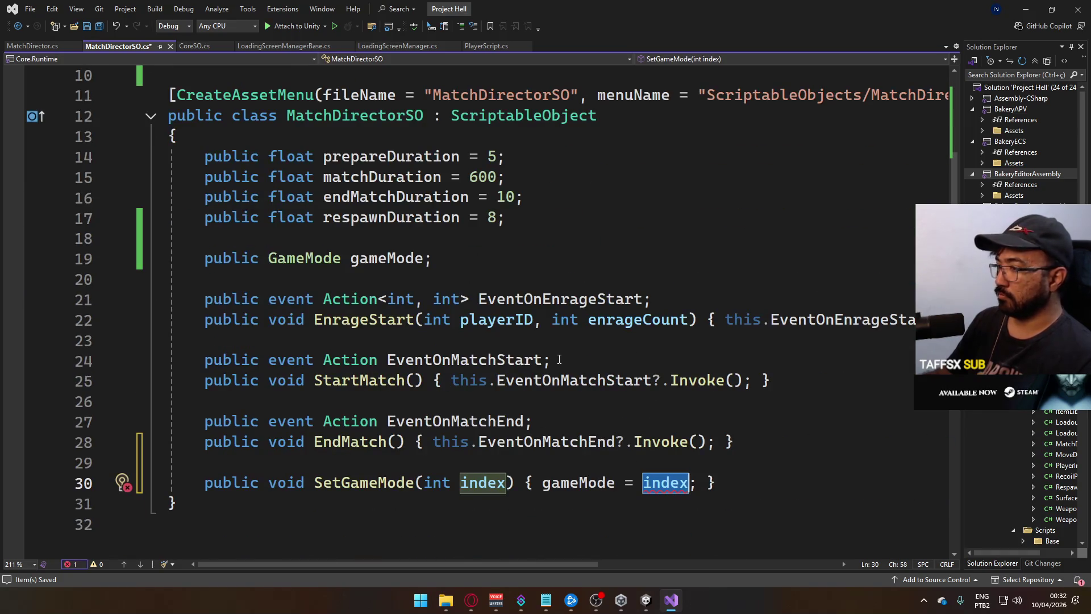
pyautogui.click(474, 396)
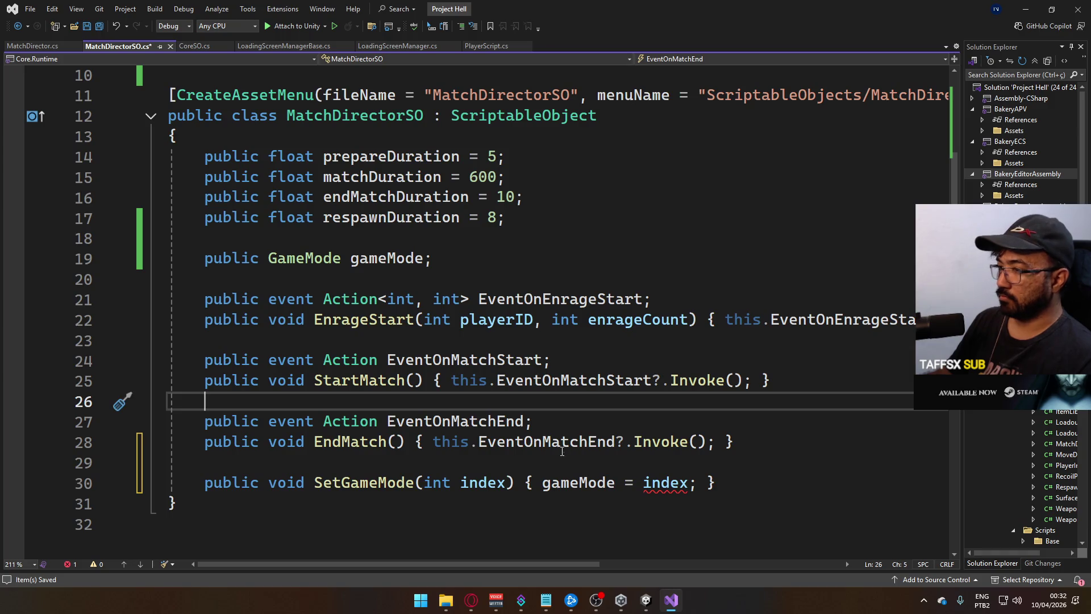
pyautogui.moveTo(677, 486)
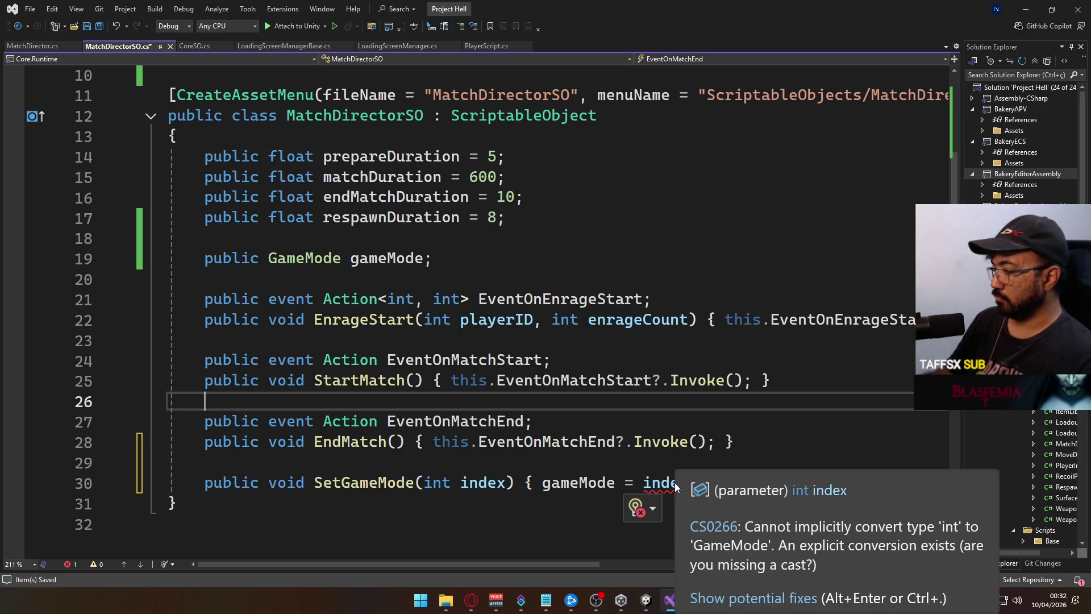
# Change the assignment to 'gameMode = (GameMode) index;' and save the script
pyautogui.click(634, 482)
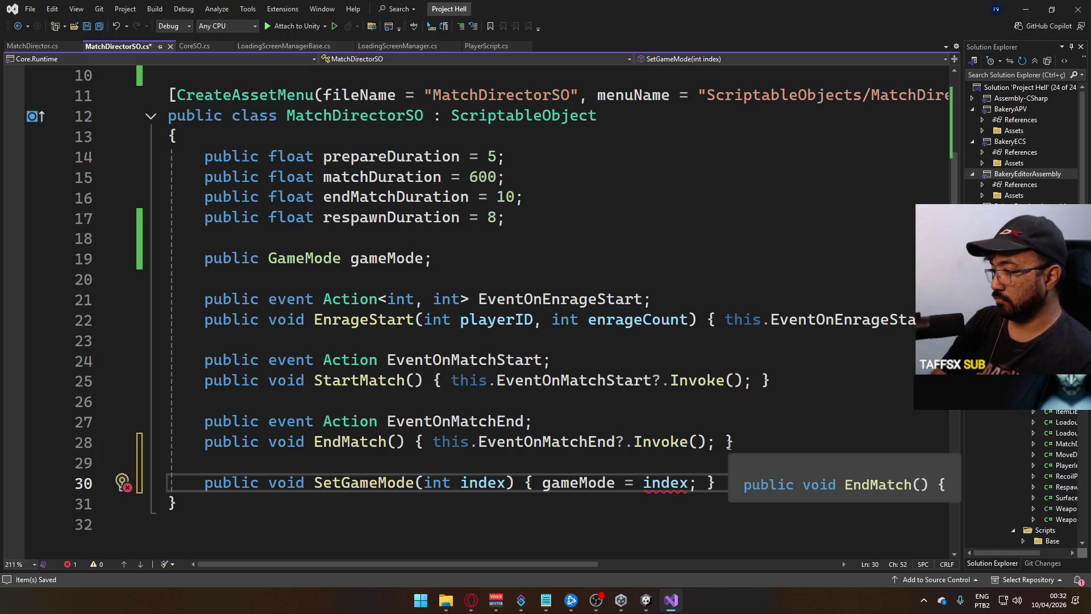
pyautogui.write('(Gamemo)')
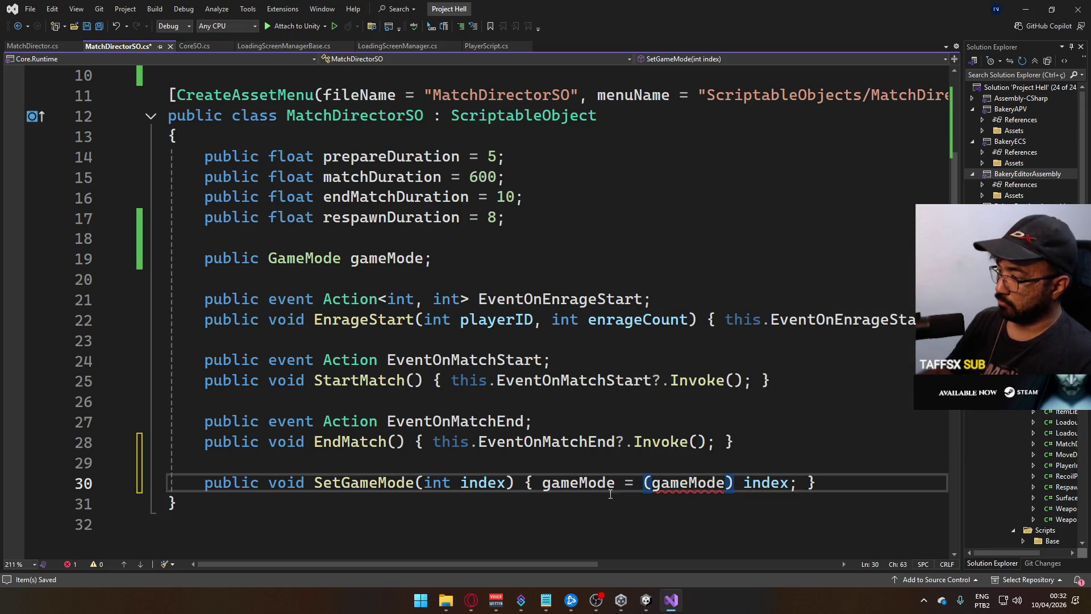
pyautogui.click(697, 483)
pyautogui.write('Game')
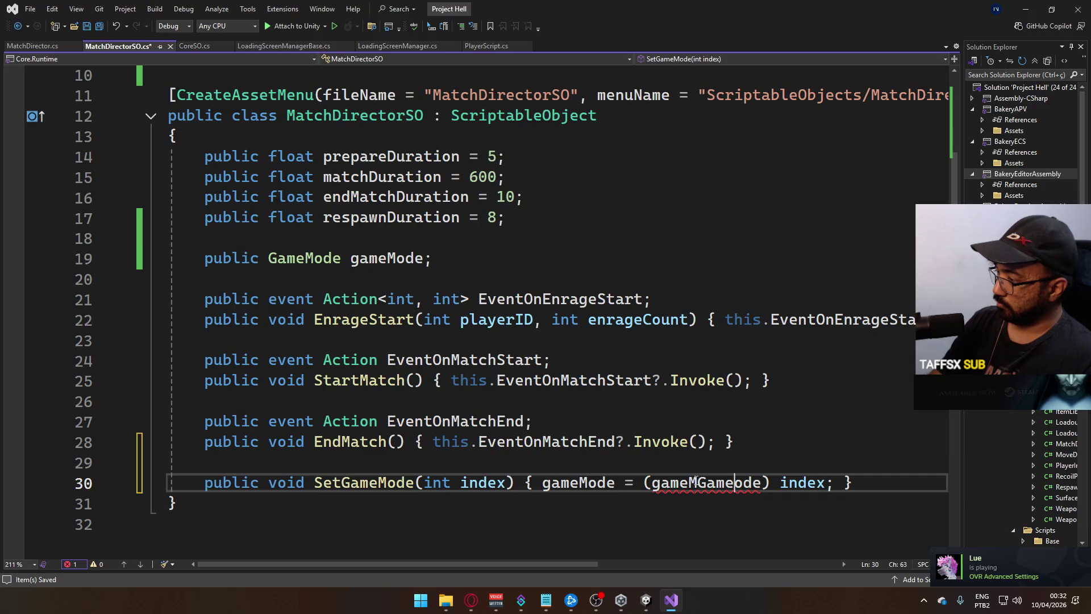
pyautogui.doubleClick(694, 483)
pyautogui.write('GameM')
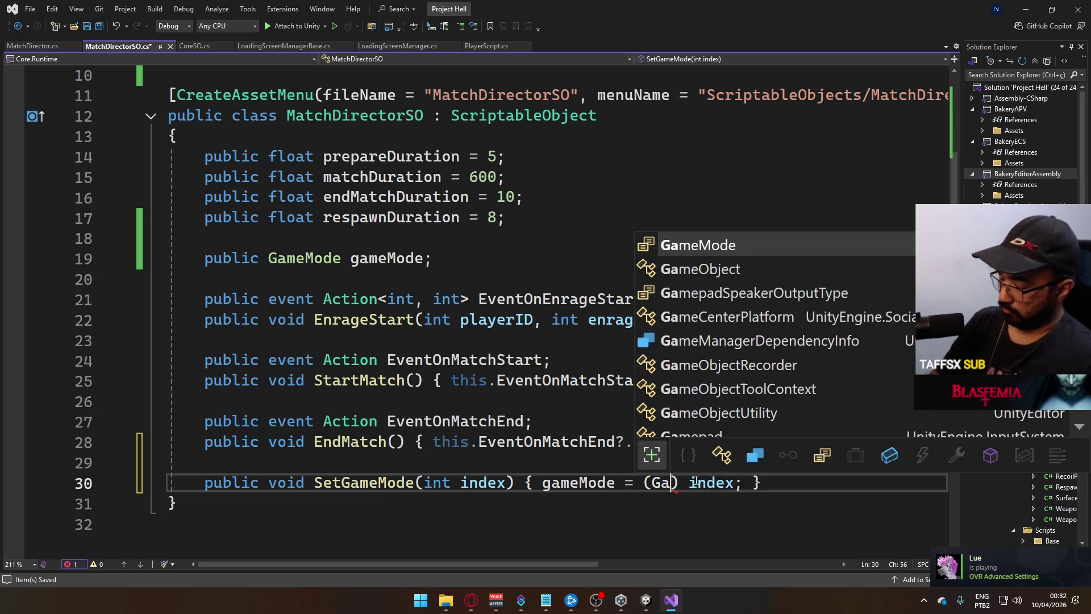
pyautogui.write('ode')
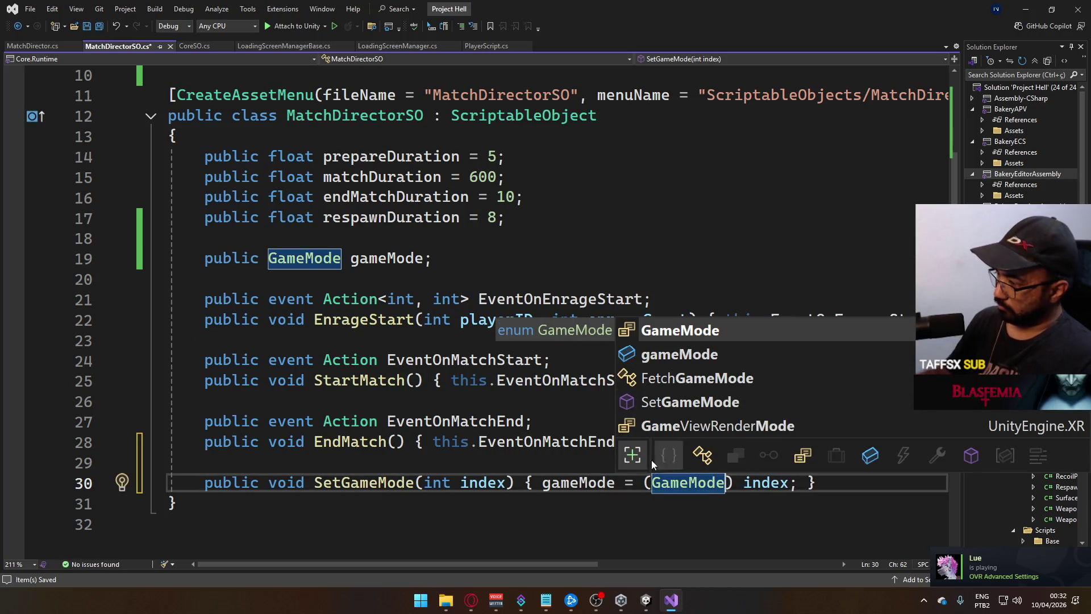
pyautogui.click(606, 471)
pyautogui.hotkey('ctrl', 's')
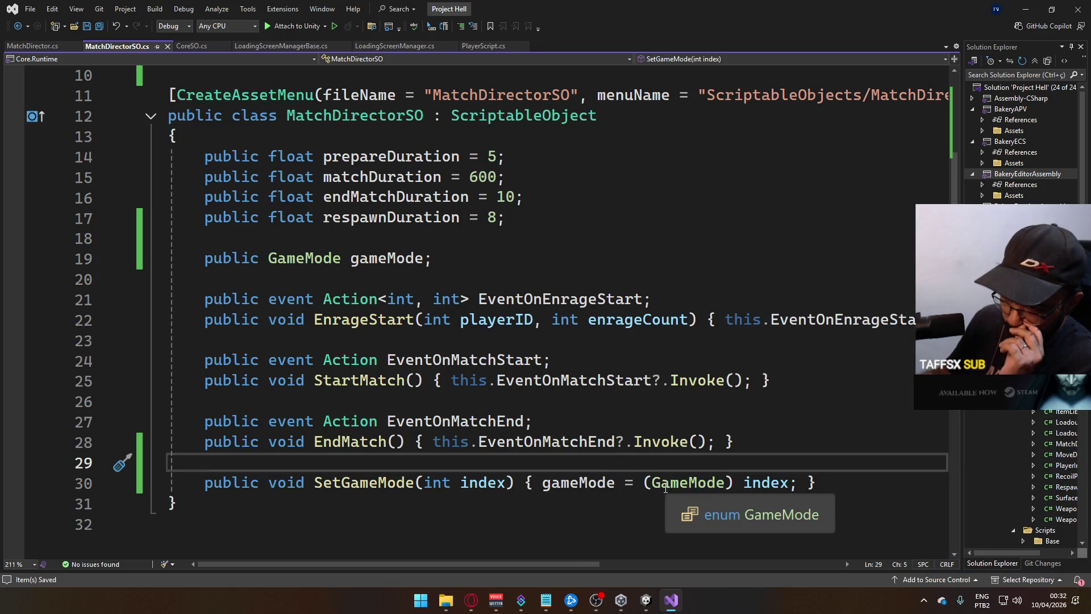
# Set On Value Changed to call MatchDirectorSO.SetGameMode as a dynamic int
pyautogui.moveTo(643, 607)
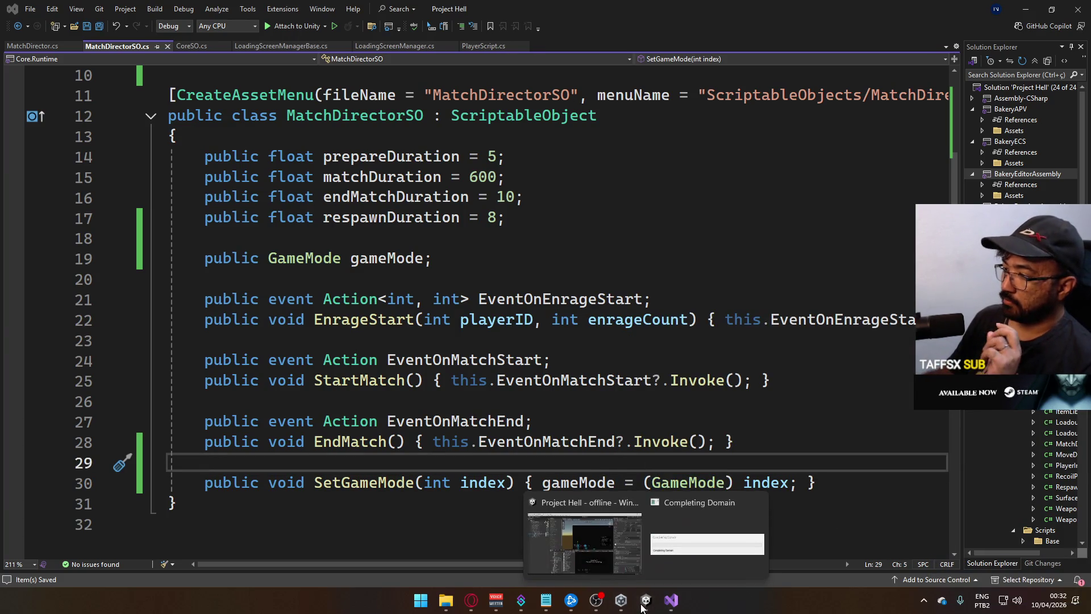
pyautogui.click(630, 551)
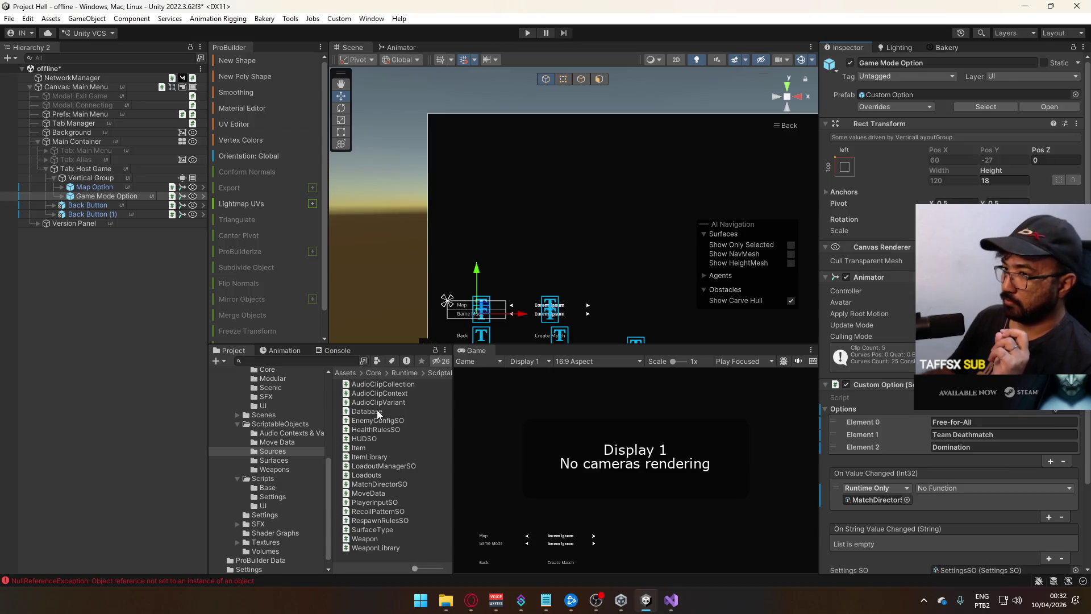
pyautogui.click(937, 488)
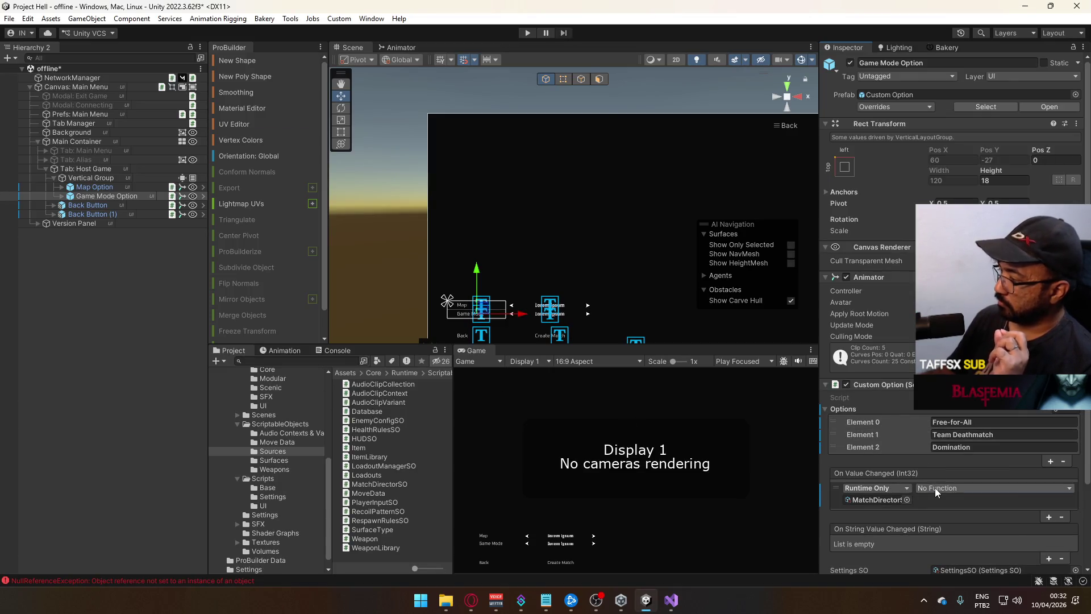
pyautogui.moveTo(946, 515)
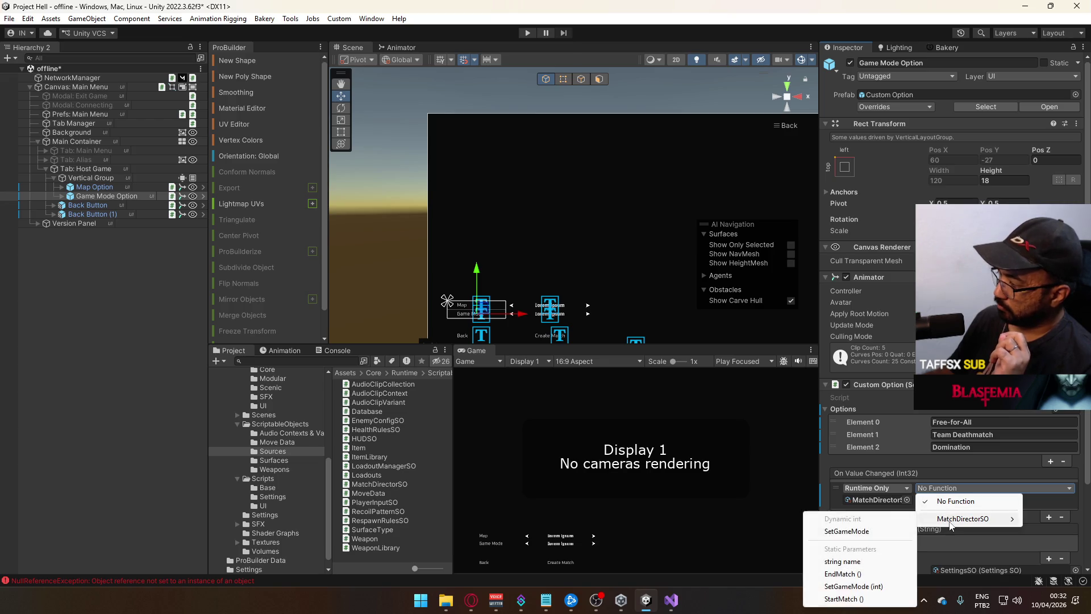
pyautogui.click(852, 531)
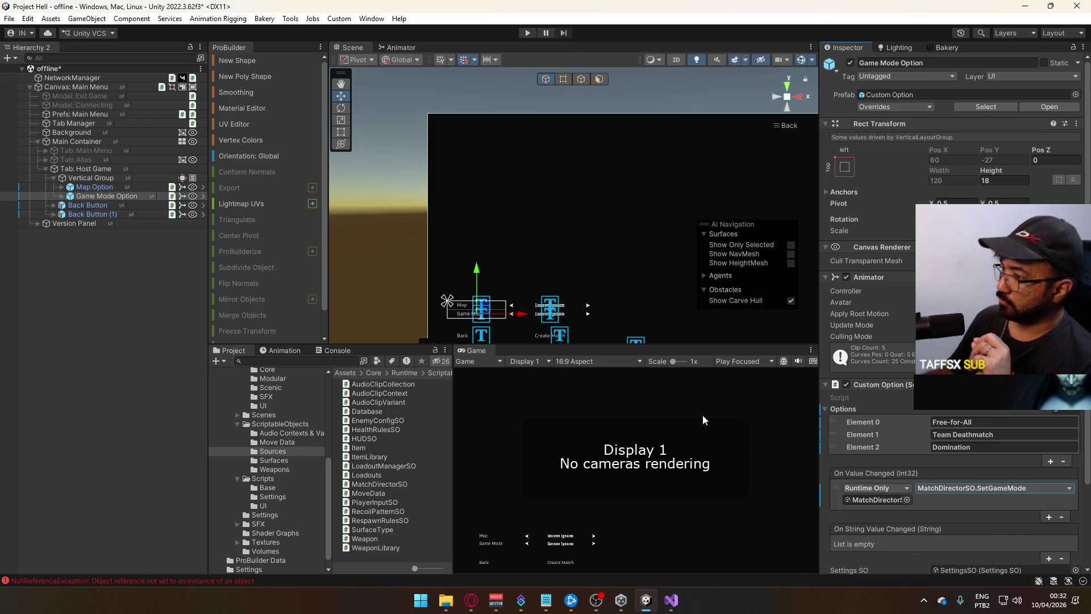
pyautogui.click(94, 187)
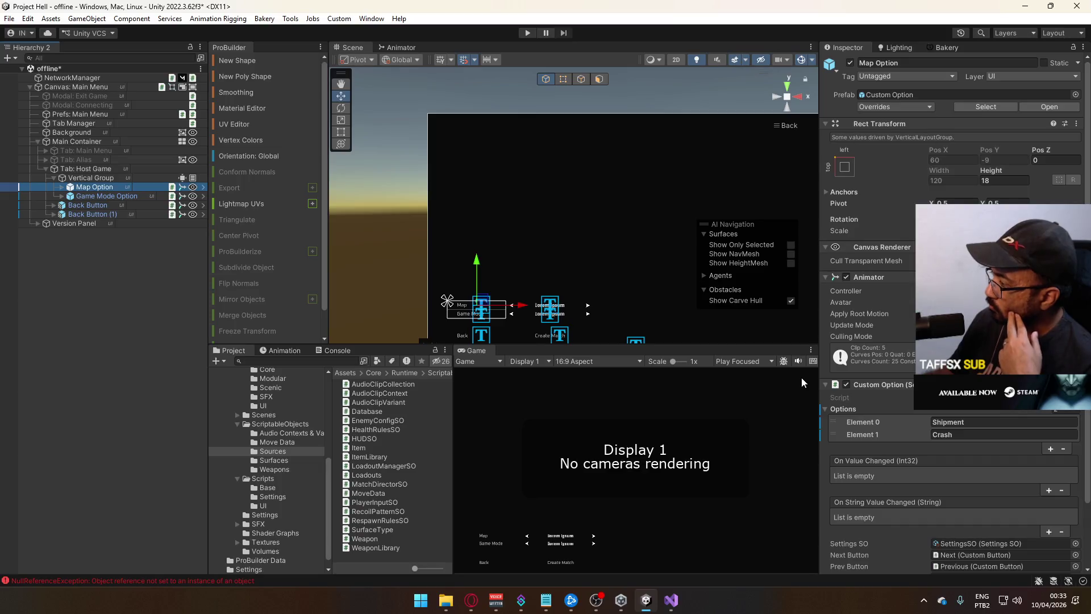
pyautogui.click(671, 600)
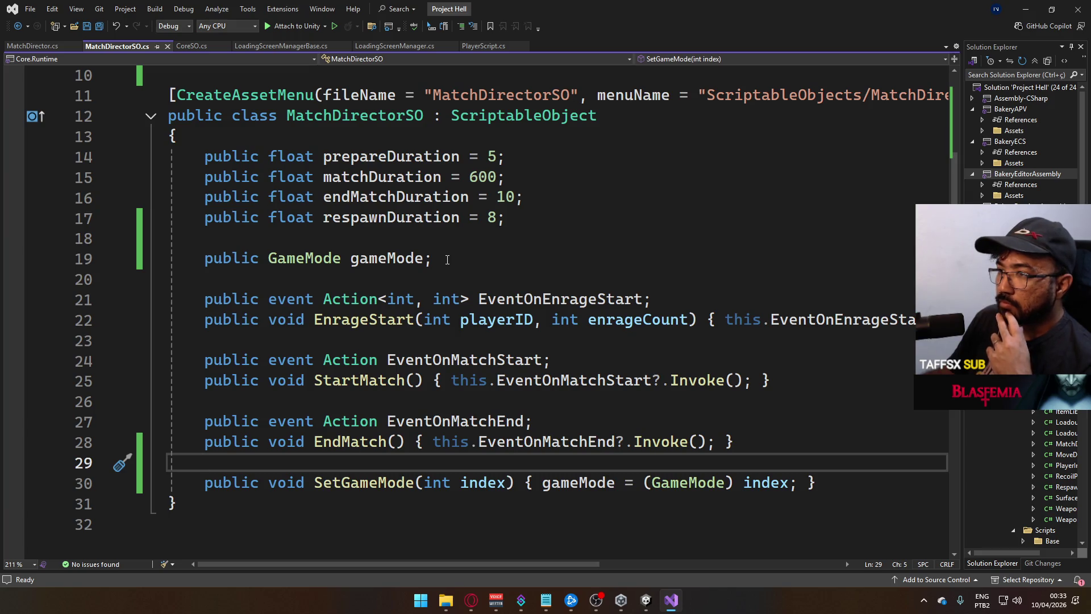
# Start a public List<string> declaration on a new line below the gameMode field
pyautogui.click(447, 260)
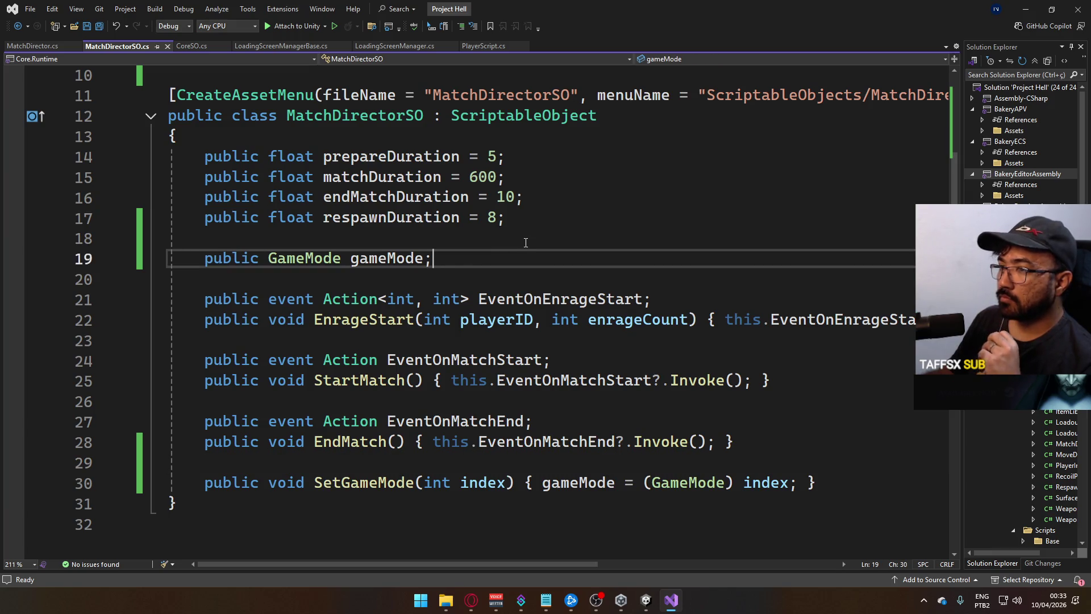
pyautogui.press('Return')
pyautogui.press('Return')
pyautogui.write('pu')
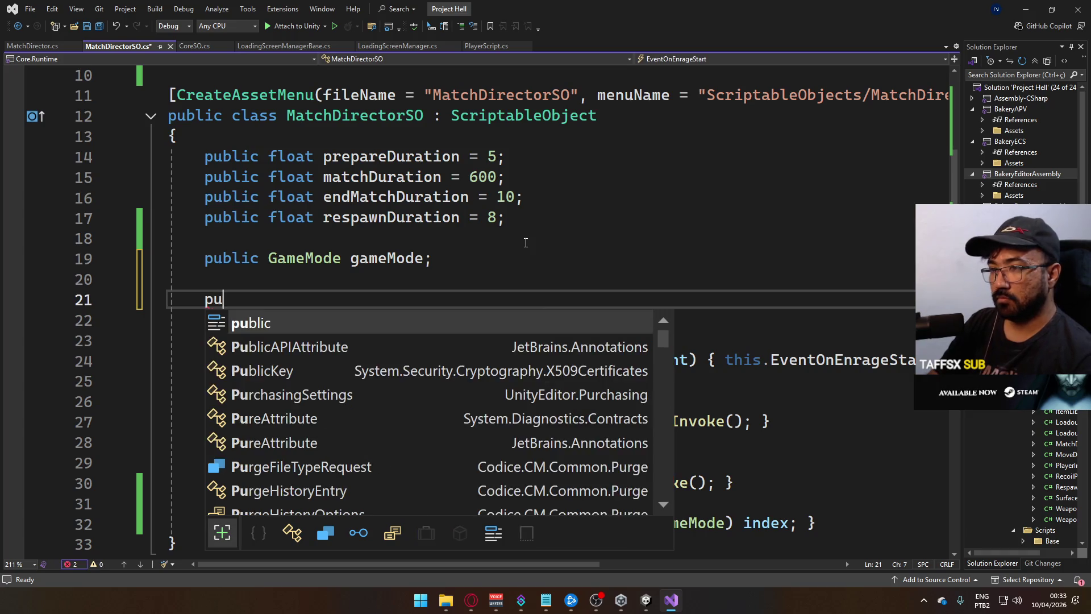
pyautogui.write('blic List<')
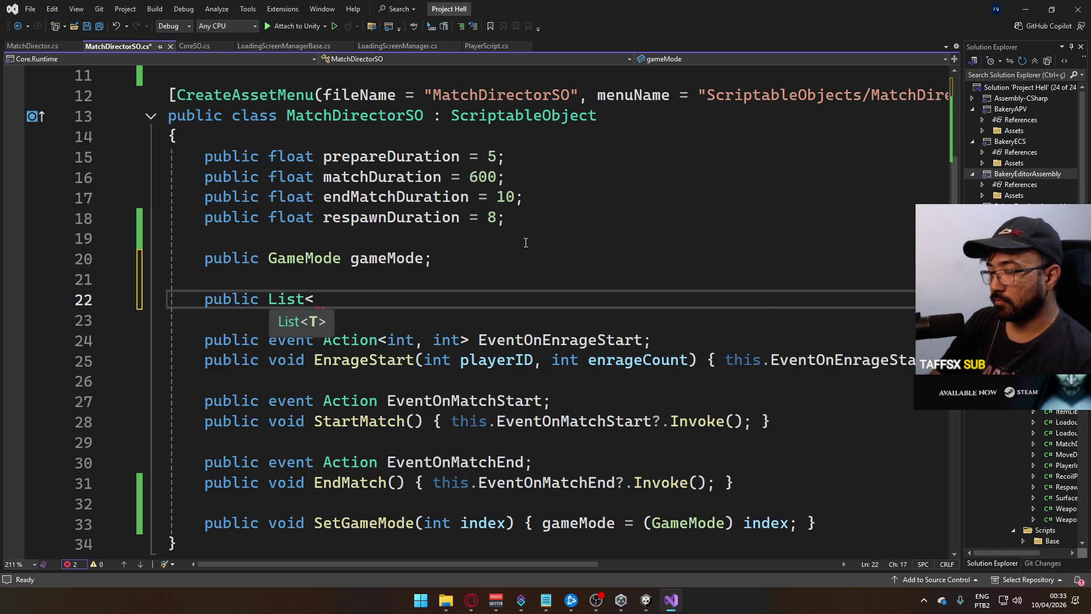
pyautogui.write('rong')
pyautogui.press('BackSpace')
pyautogui.press('BackSpace')
pyautogui.press('BackSpace')
pyautogui.write('ing')
pyautogui.press('Escape')
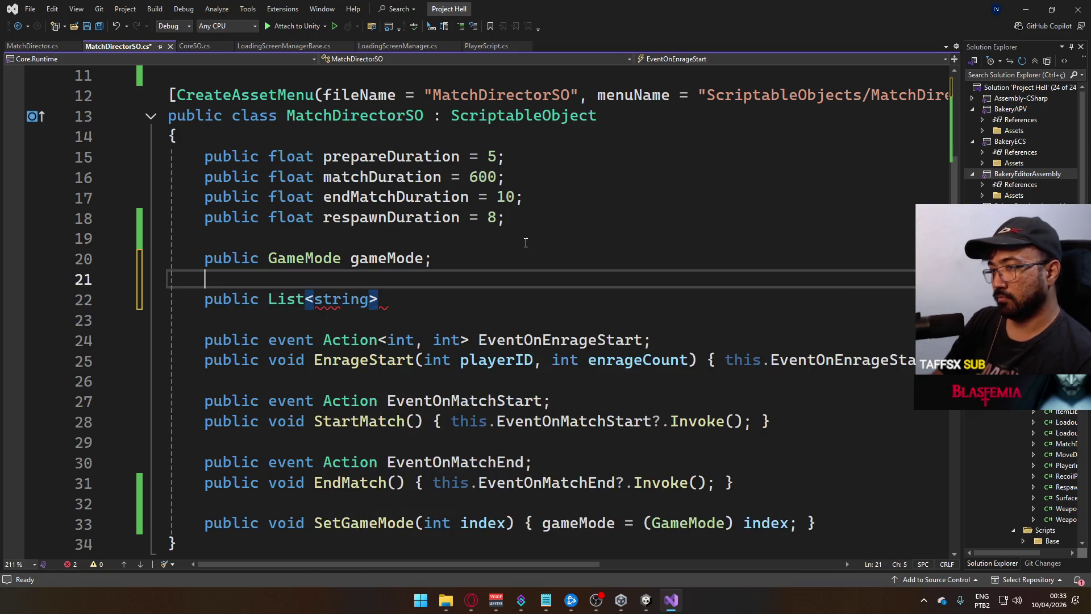
# Add a [Scene] attribute above it, name the field mapPool, save, and return to Unity
pyautogui.hotkey('ctrl', 'Return')
pyautogui.write('Sce')
pyautogui.press('Tab')
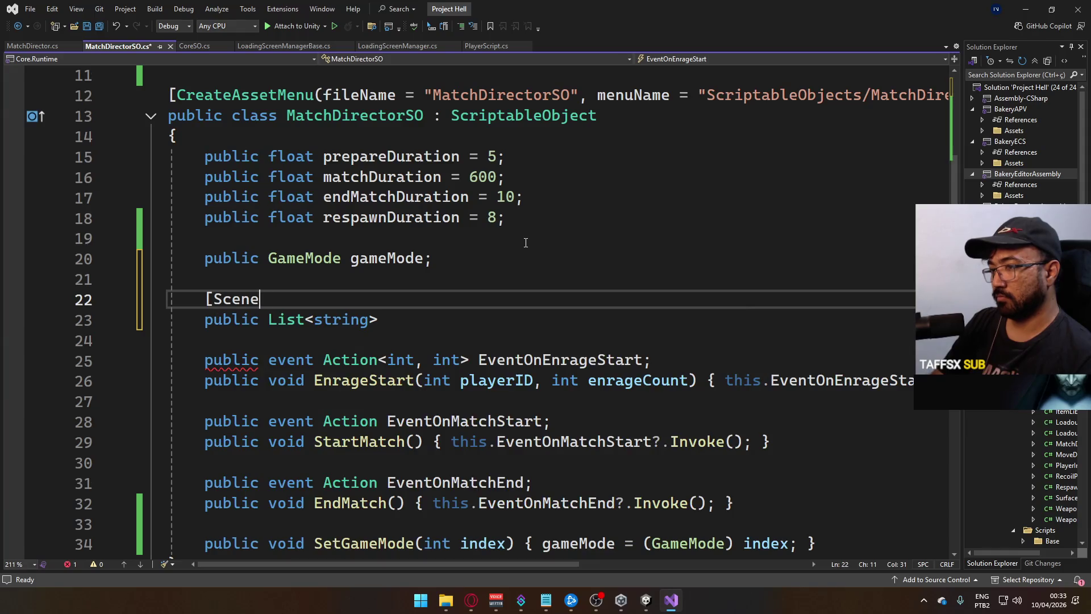
pyautogui.write(']')
pyautogui.press('Down')
pyautogui.press('End')
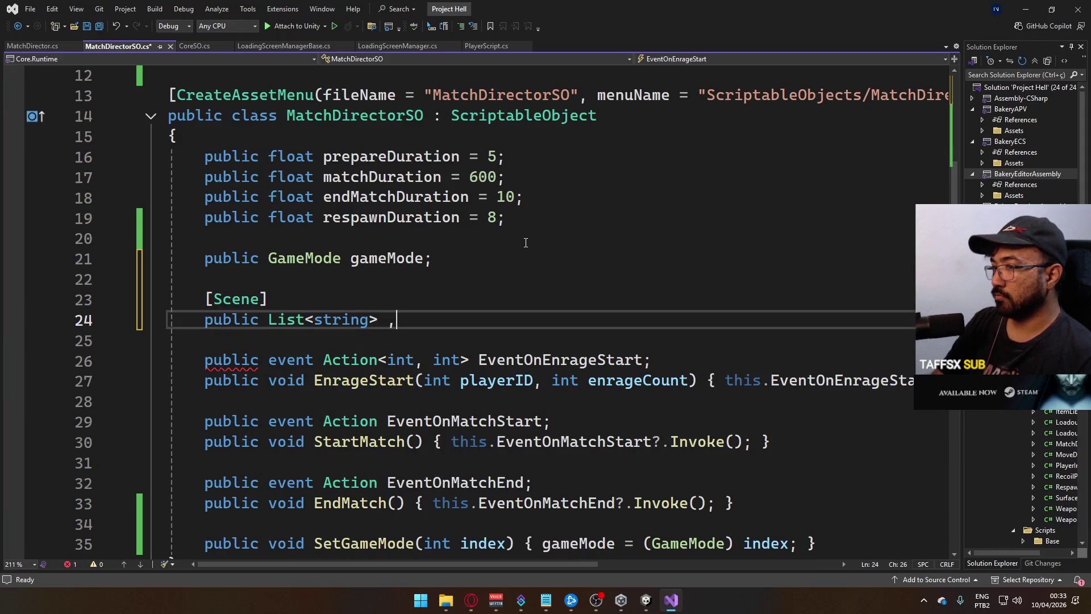
pyautogui.write('mapPool')
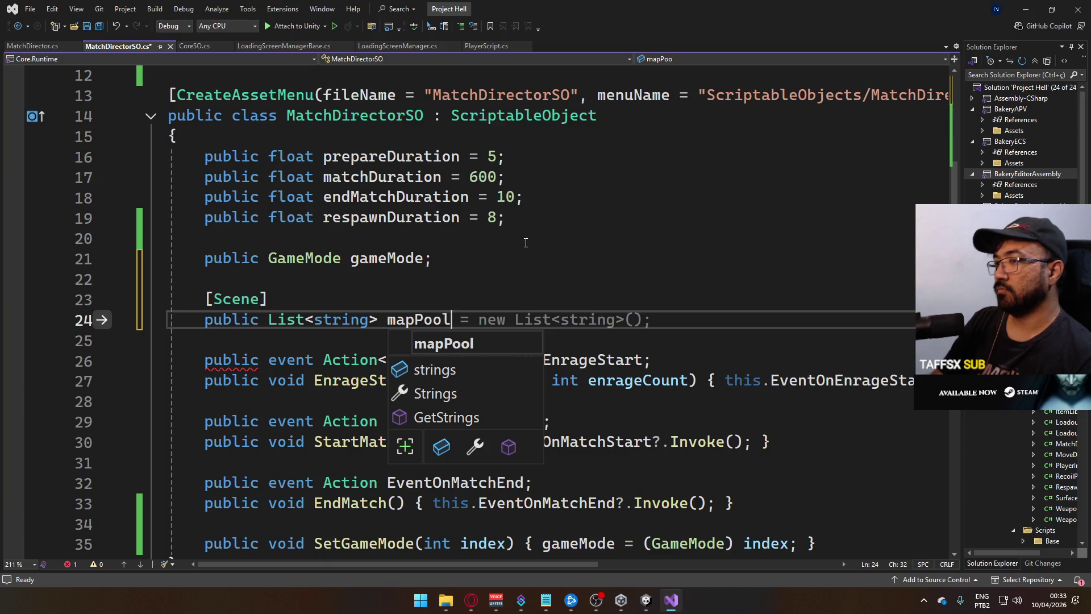
pyautogui.write(';')
pyautogui.hotkey('ctrl', 's')
pyautogui.hotkey('alt', 'Tab')
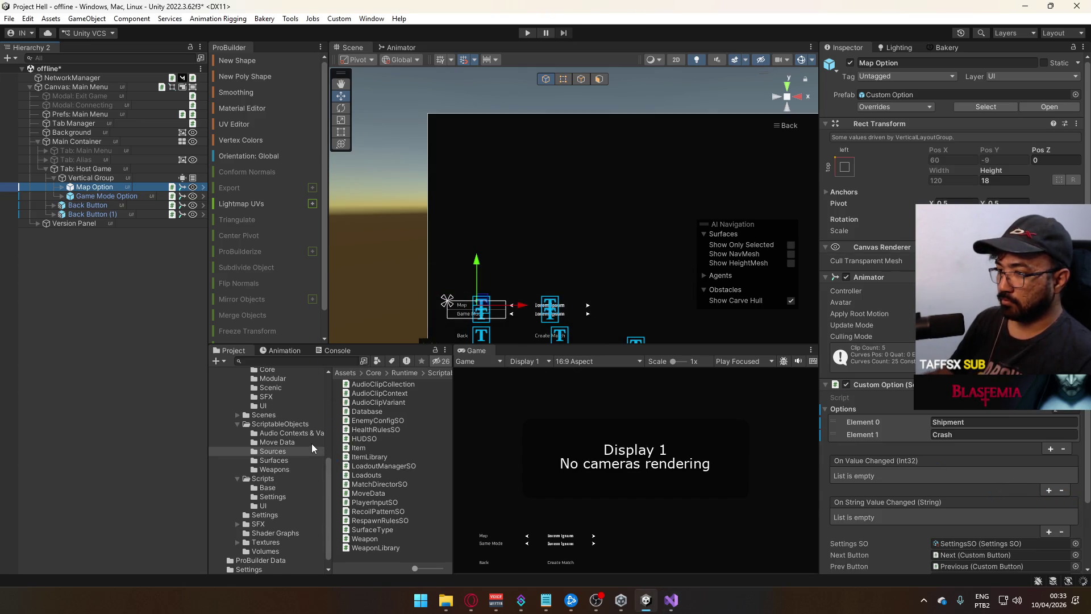
# Select the MatchDirectorSO asset in ScriptableObjects and expand its empty Map Pool list in the Inspector
pyautogui.click(292, 424)
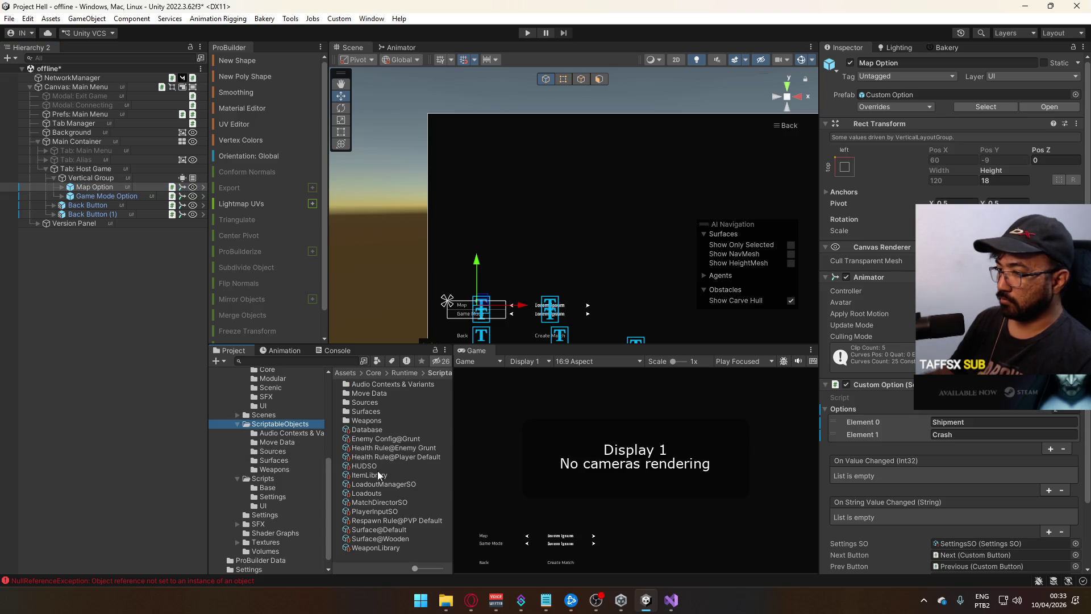
pyautogui.click(381, 503)
pyautogui.click(847, 161)
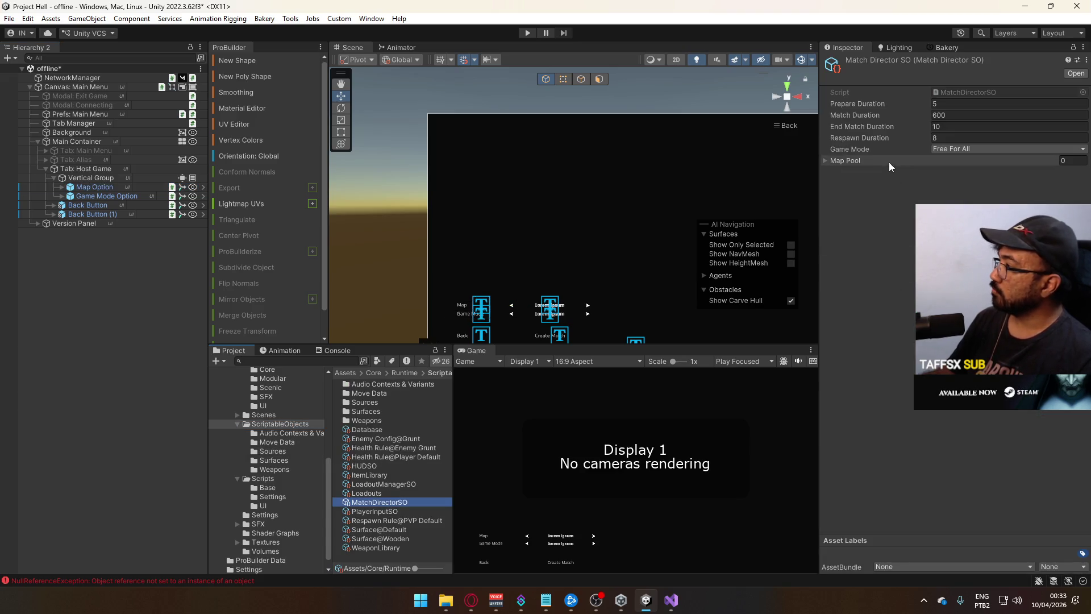